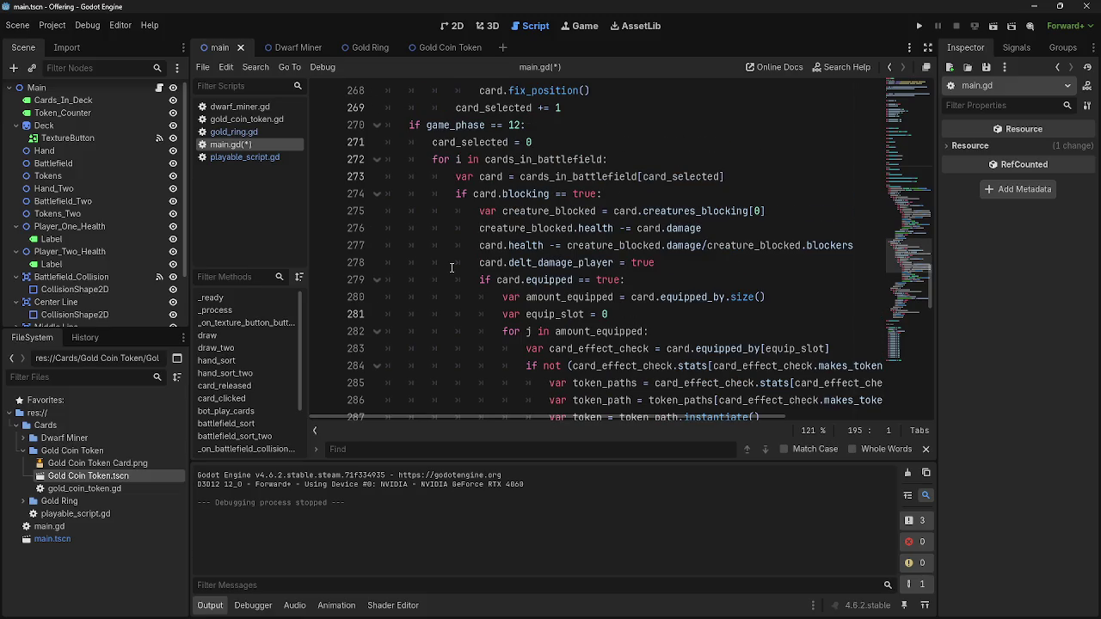
Run the card game and search main.gd for damage_player, jumping to its second match at line 278
click(918, 26)
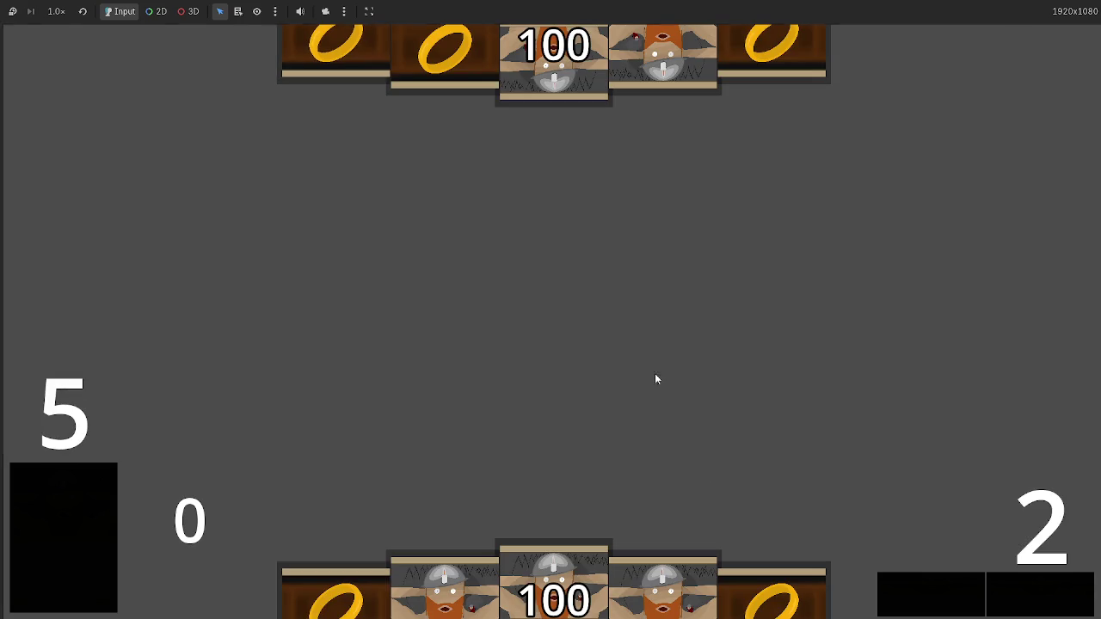
key(alt+Tab)
key(ctrl+f)
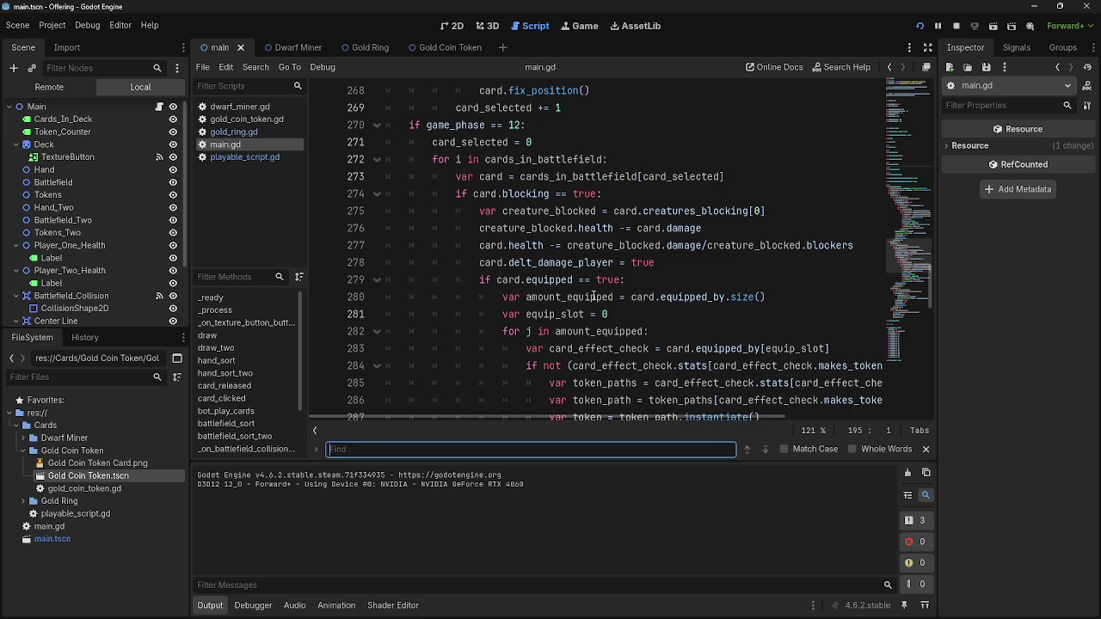
text(damage_delt)
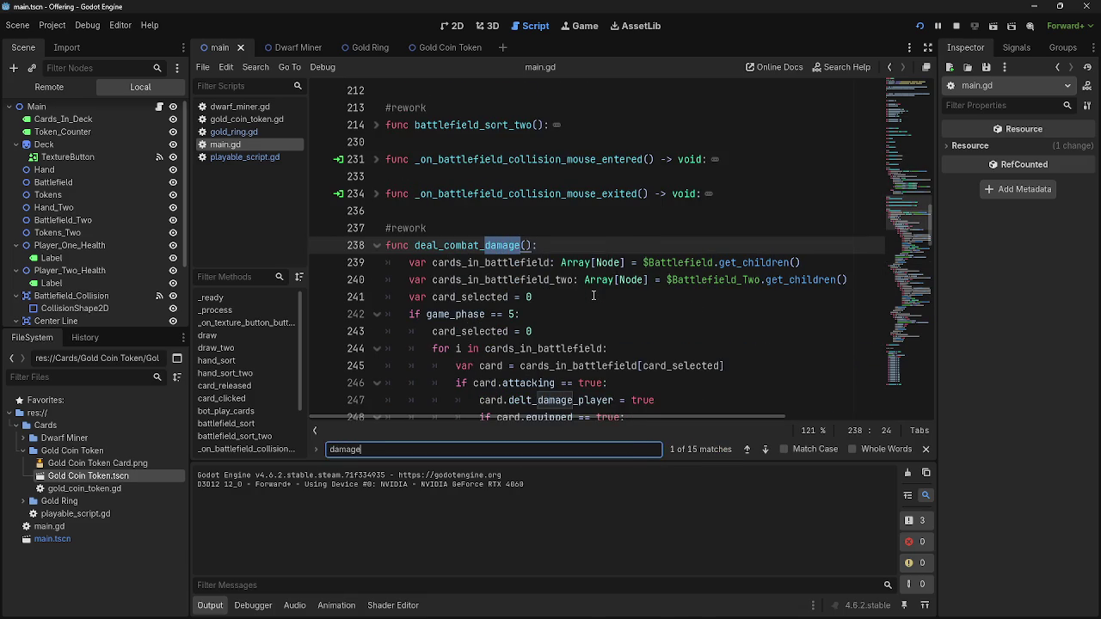
key(BackSpace)
key(BackSpace)
key(BackSpace)
text(player)
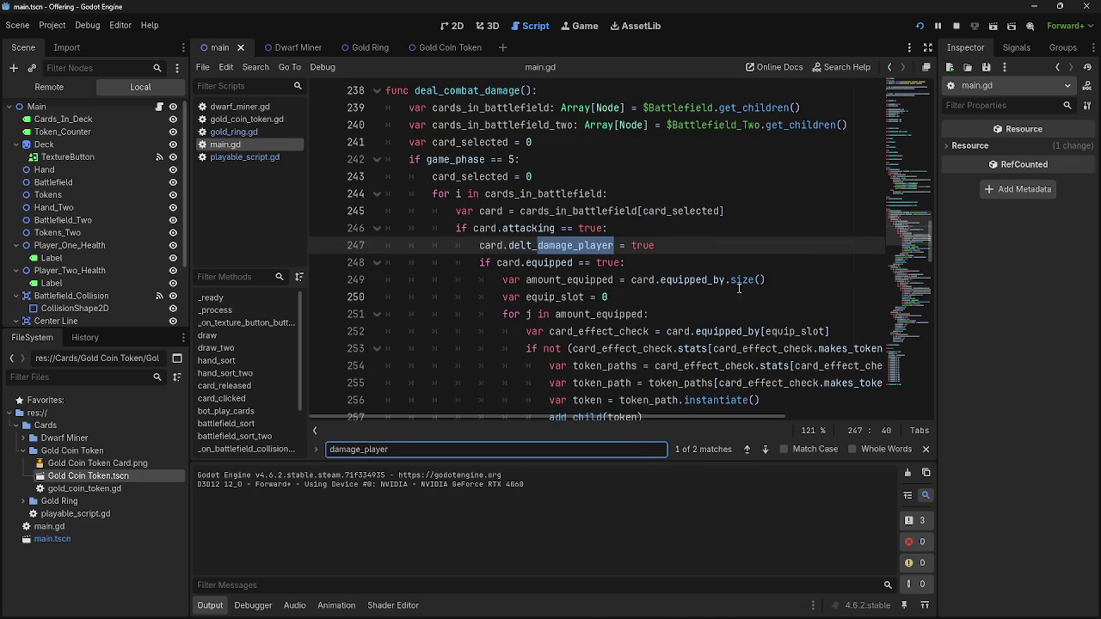
click(764, 455)
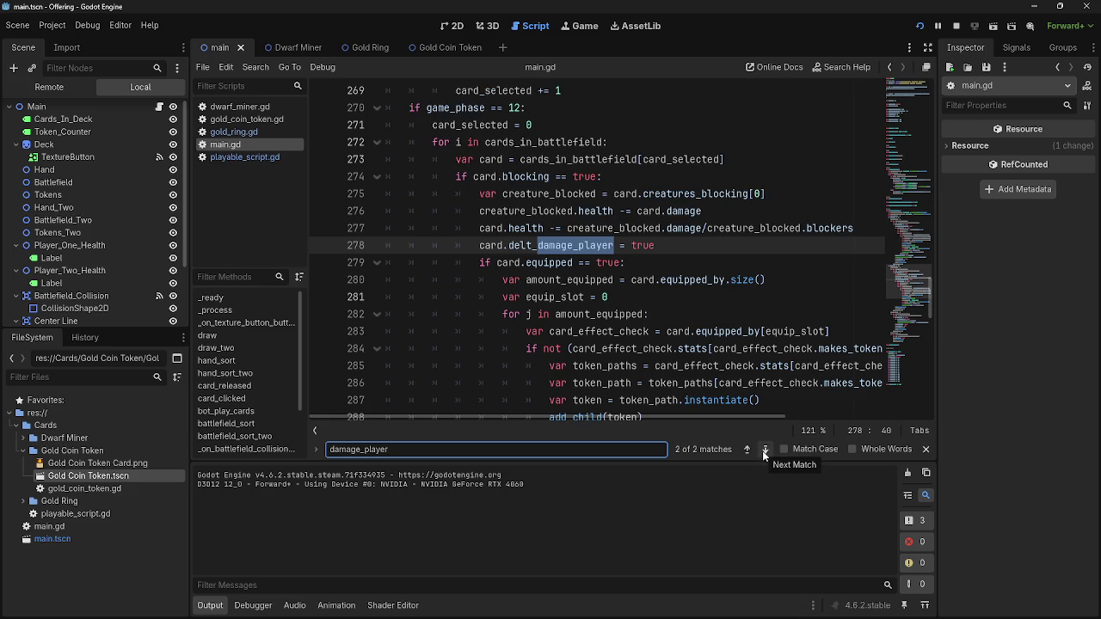
Insert a new empty line after line 293, below the token counter update
scroll(703, 348, down, 3)
scroll(704, 348, up, 3)
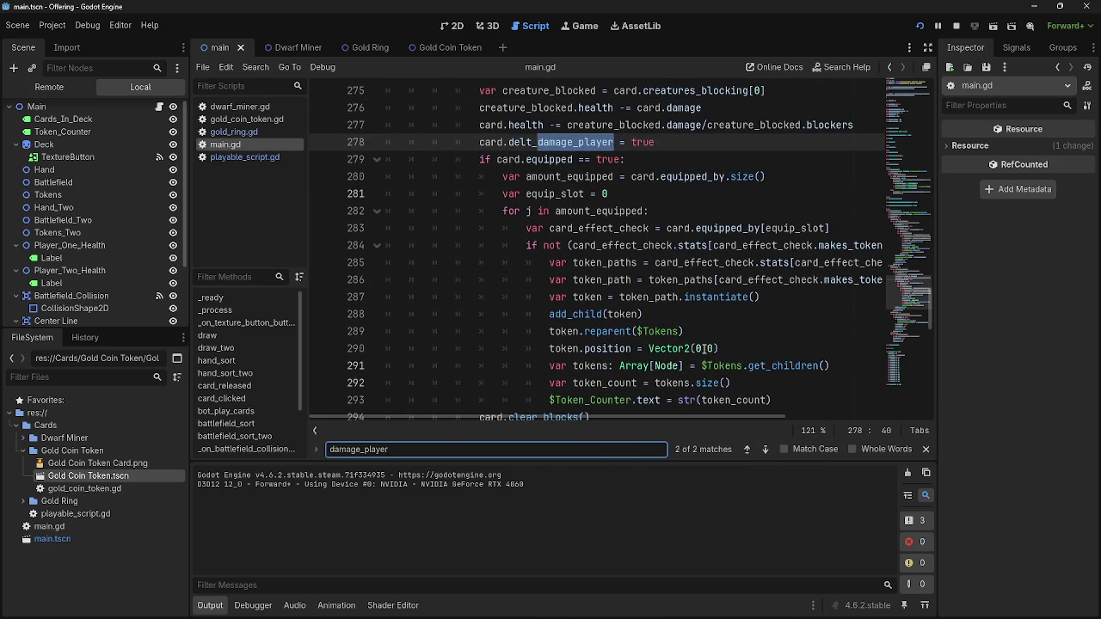
scroll(704, 348, down, 3)
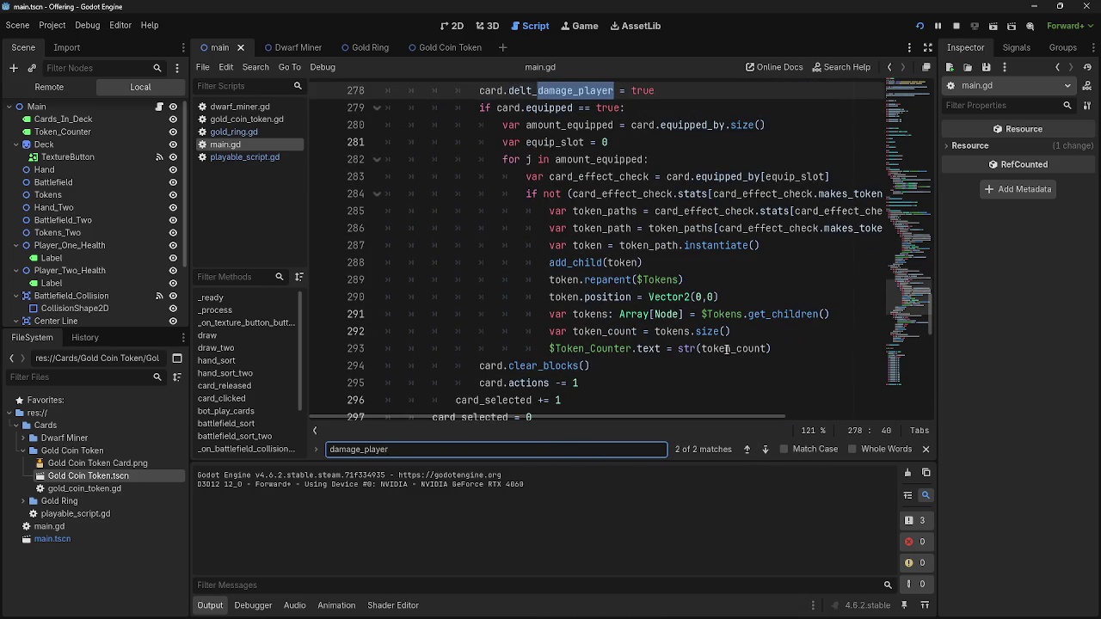
click(784, 348)
key(Return)
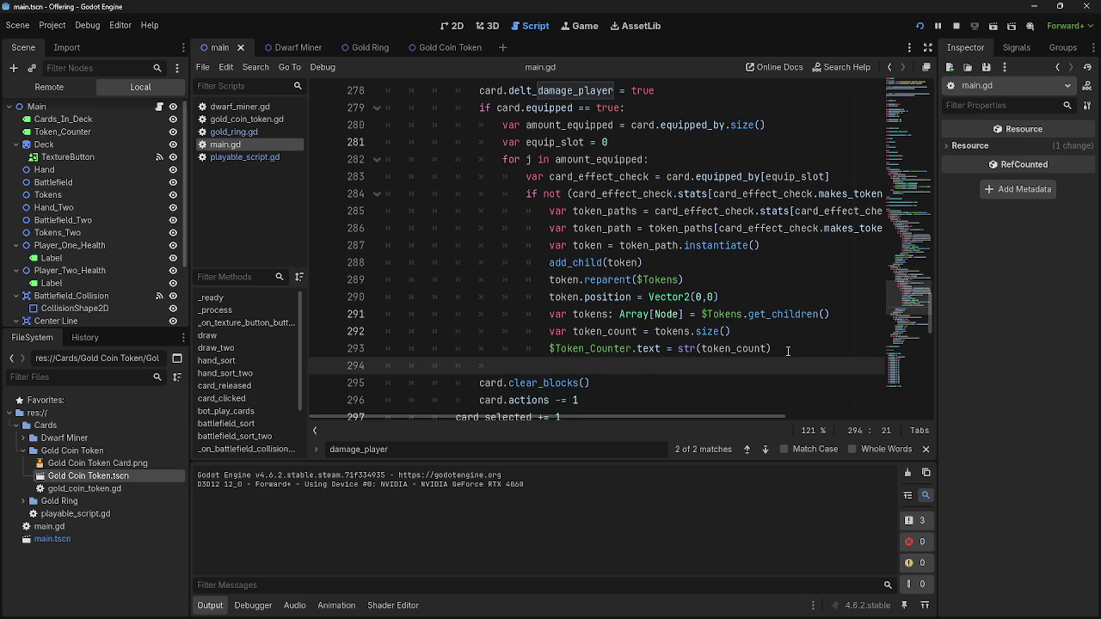
text(cac)
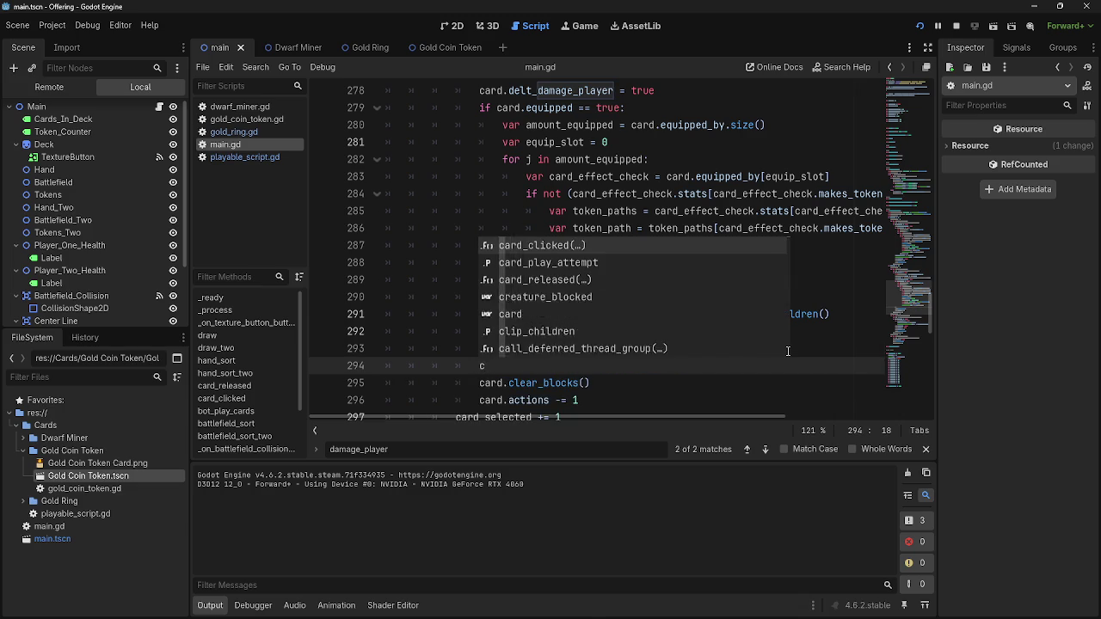
key(BackSpace)
key(BackSpace)
key(BackSpace)
key(BackSpace)
key(BackSpace)
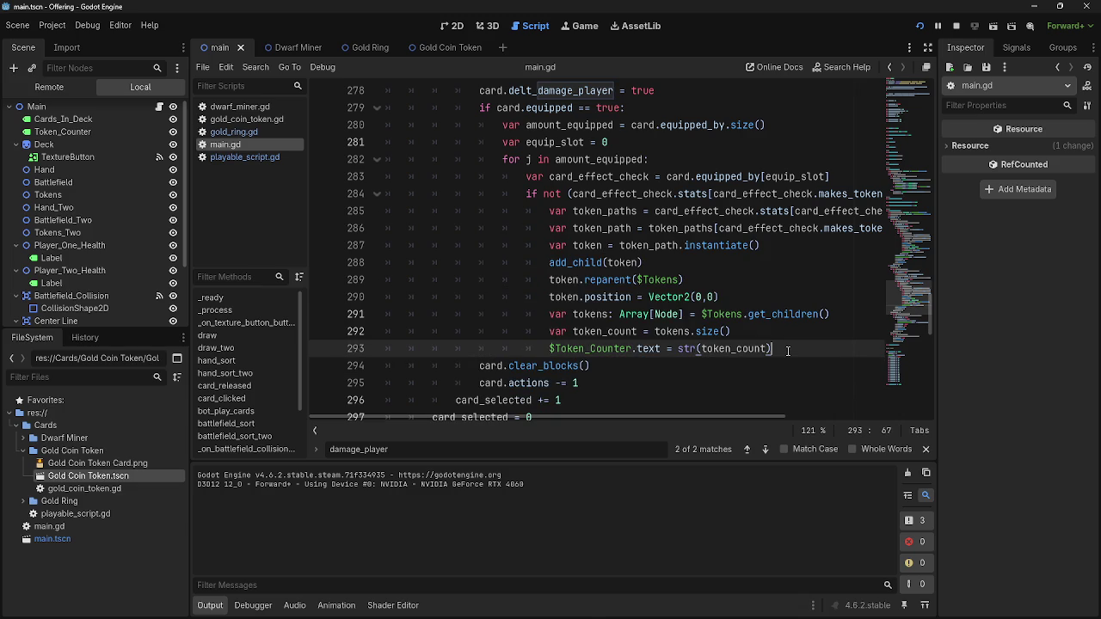
click(920, 26)
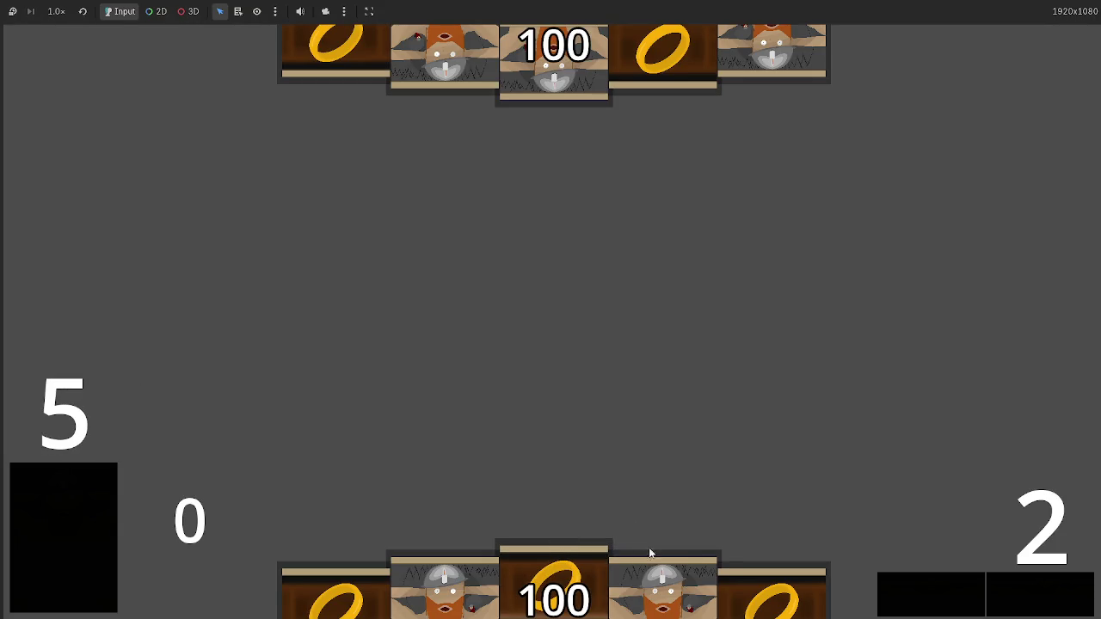
Play four hand cards, including the ring, onto the table, then stop the test run with F8
click(662, 579)
click(602, 571)
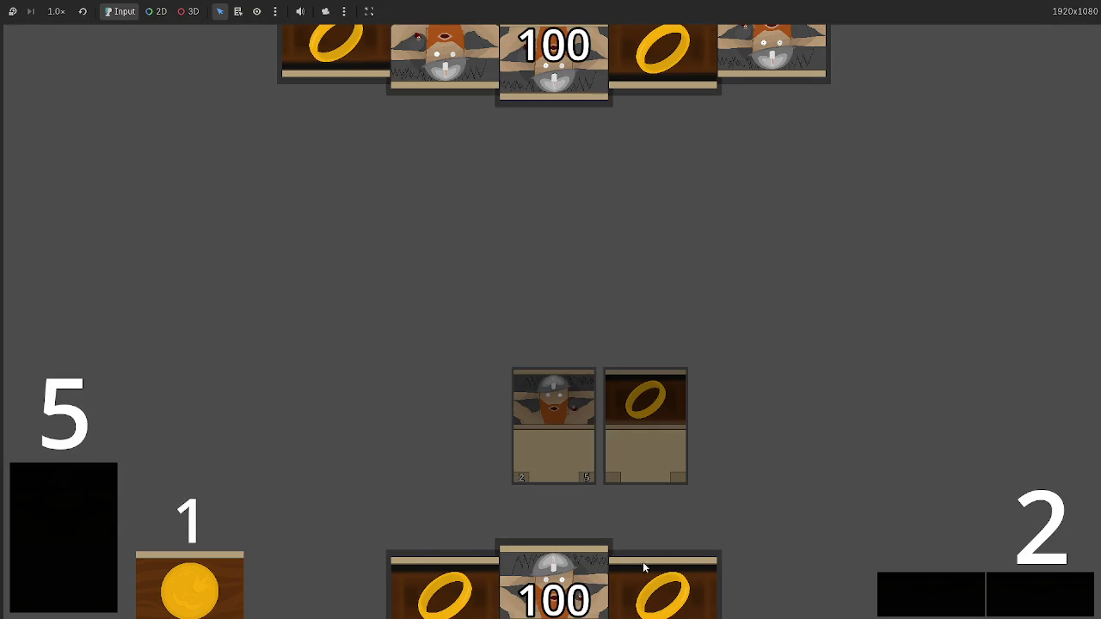
click(490, 581)
click(662, 585)
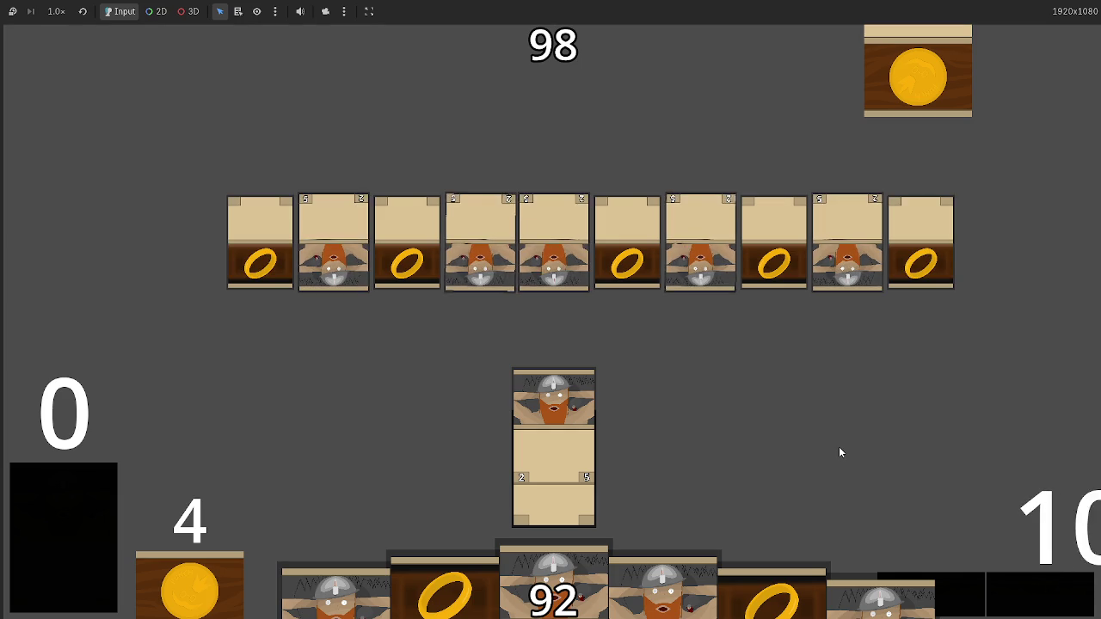
key(F8)
Copy line 278's delt_damage_player = true onto new line 294 and change it to false
scroll(601, 323, up, 5)
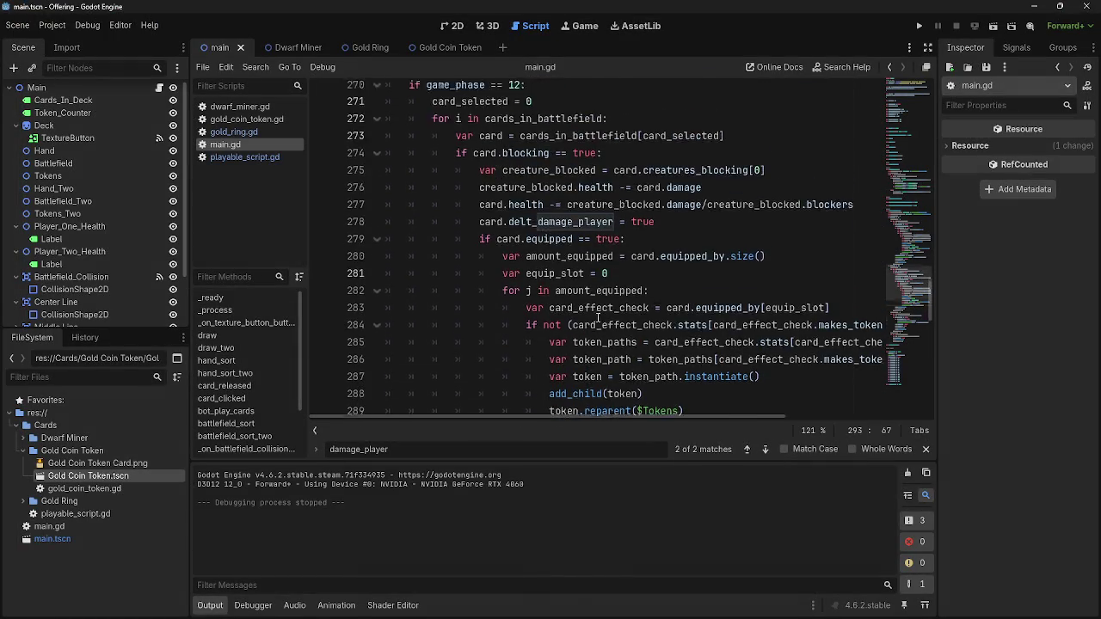
scroll(537, 348, down, 4)
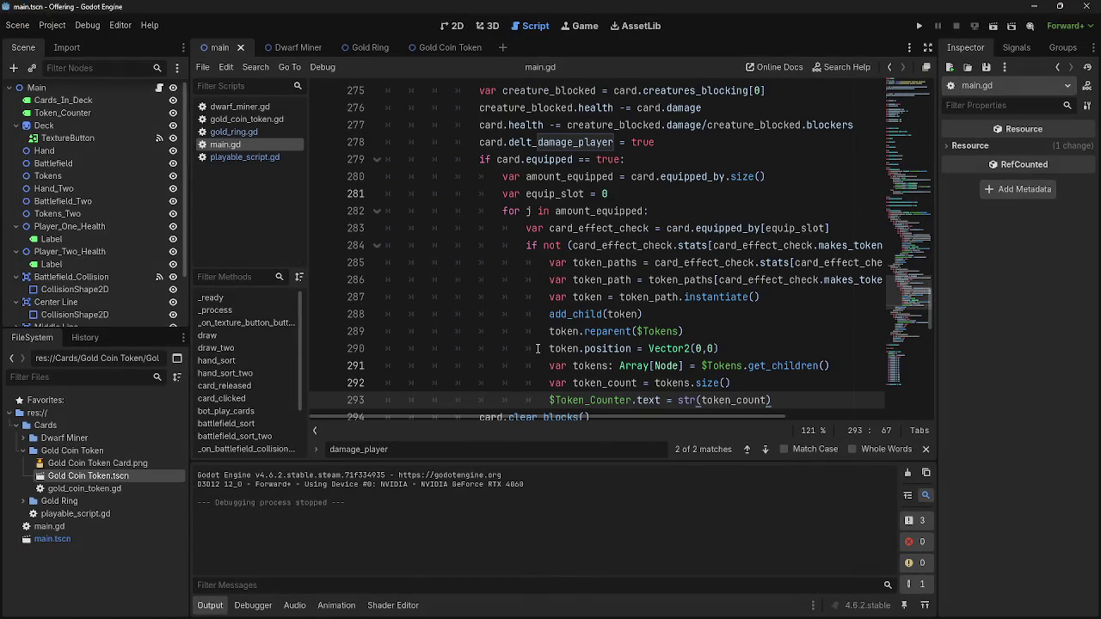
scroll(536, 348, down, 3)
scroll(537, 349, up, 3)
key(Return)
scroll(538, 341, down, 1)
scroll(538, 342, up, 1)
mouse_move(656, 129)
mouse_down()
mouse_move(475, 143)
mouse_move(479, 125)
mouse_up()
key(ctrl+c)
click(487, 337)
scroll(487, 378, down, 1)
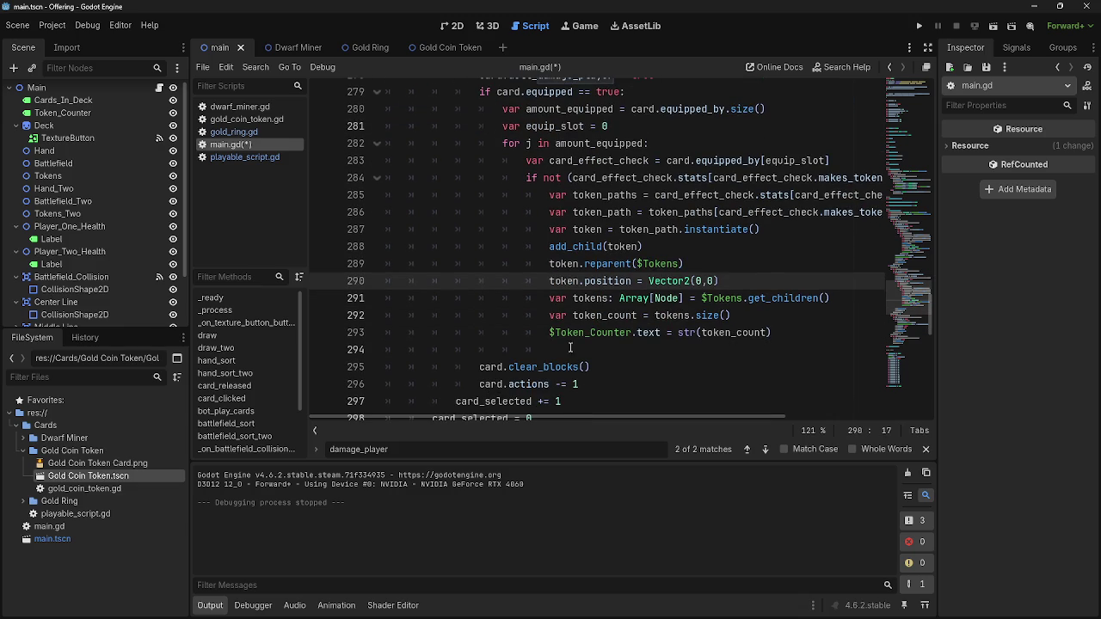
click(569, 344)
click(482, 109)
click(482, 349)
key(ctrl+v)
double_click(641, 349)
text(false)
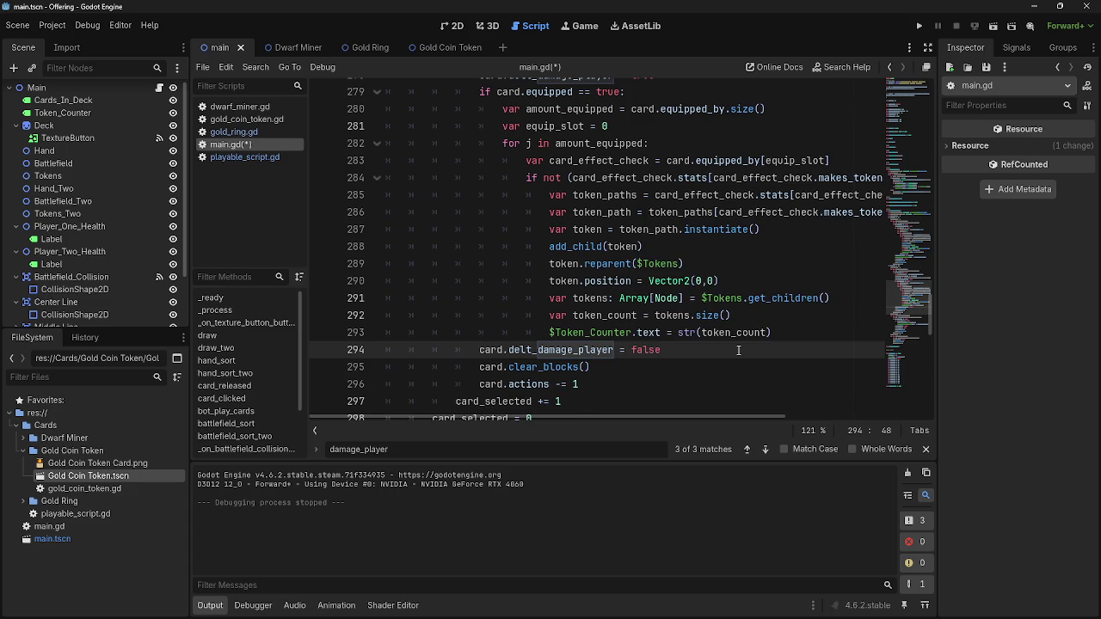
Paste the card.delt_damage_player = false reset onto line 264, after equip_slot += 1 in phase 5
scroll(738, 350, up, 1)
double_click(571, 126)
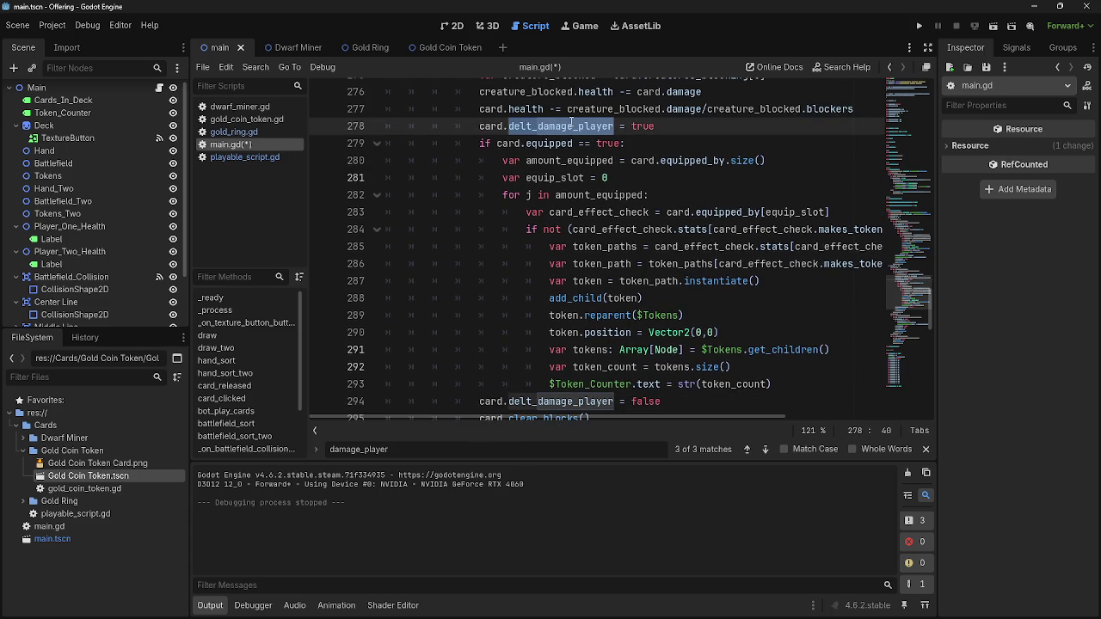
drag(661, 401, 477, 402)
key(ctrl+c)
scroll(740, 395, up, 5)
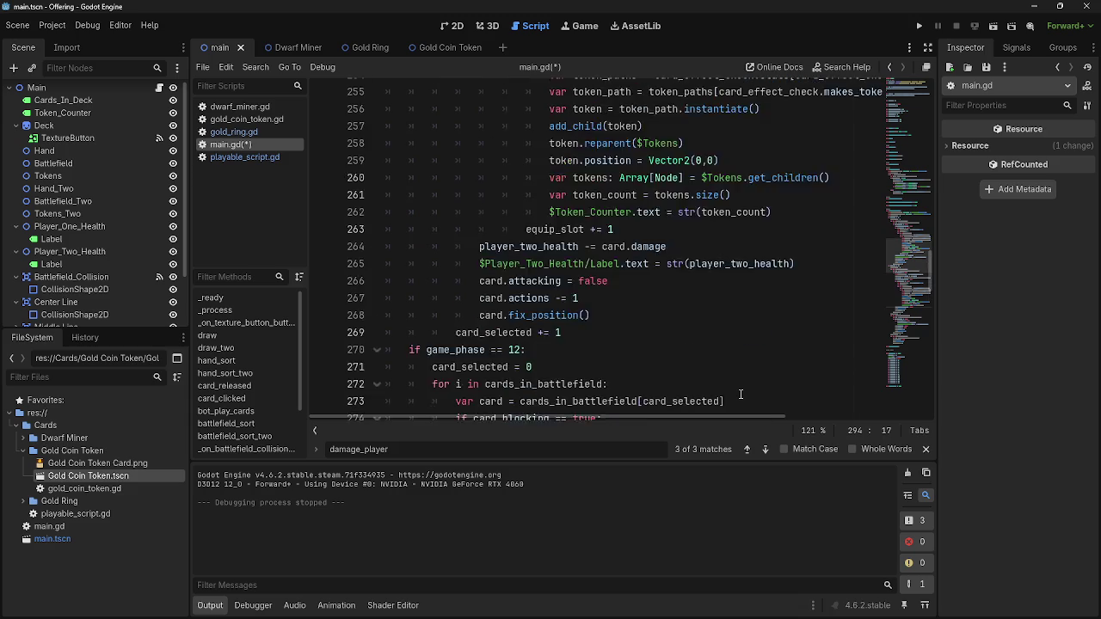
scroll(740, 394, up, 4)
scroll(732, 350, down, 1)
click(482, 161)
scroll(482, 305, down, 2)
click(482, 320)
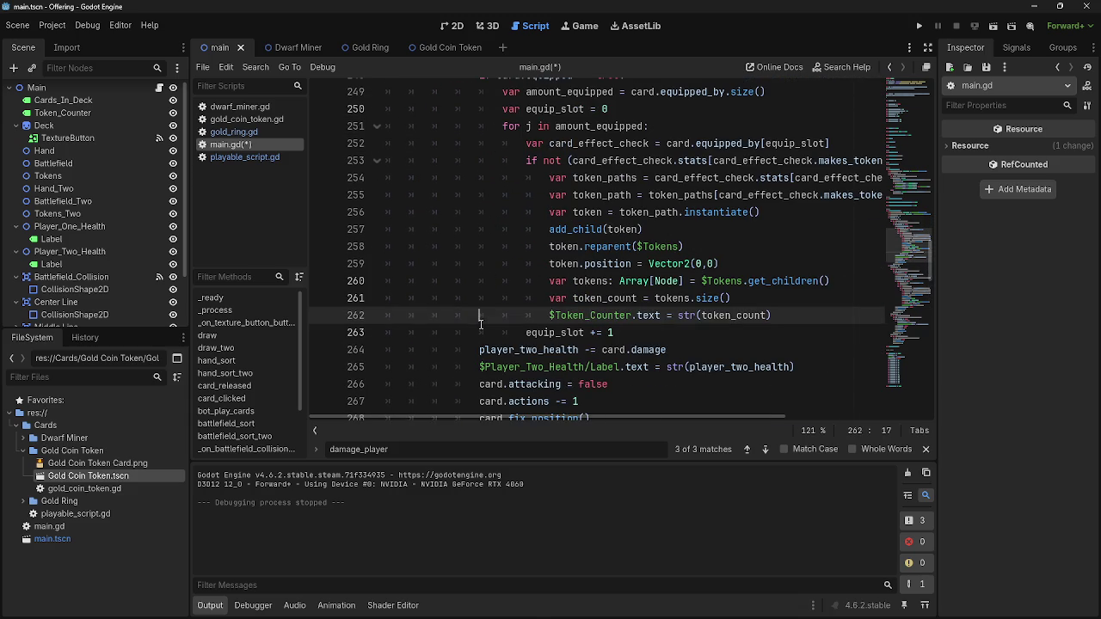
click(481, 332)
scroll(651, 333, up, 1)
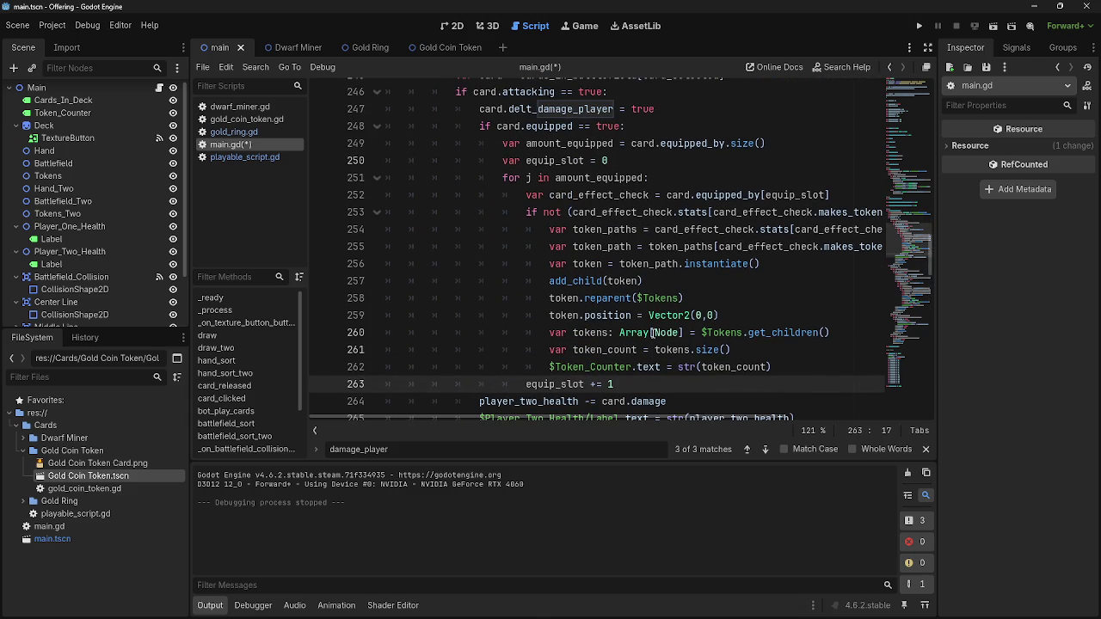
key(End)
key(Return)
key(BackSpace)
key(BackSpace)
key(ctrl+v)
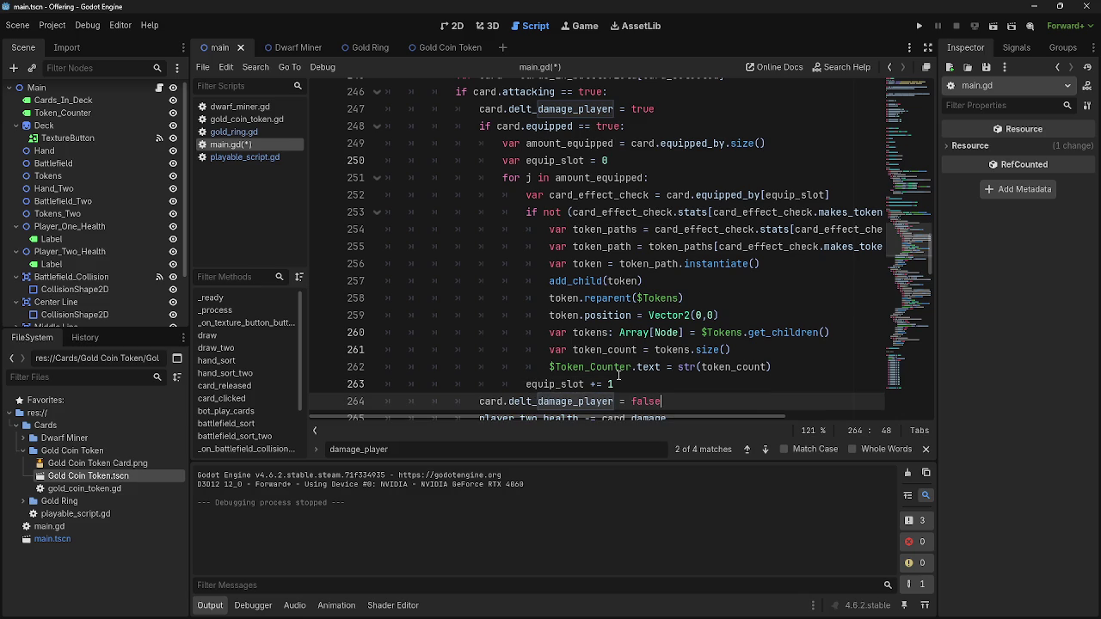
click(926, 448)
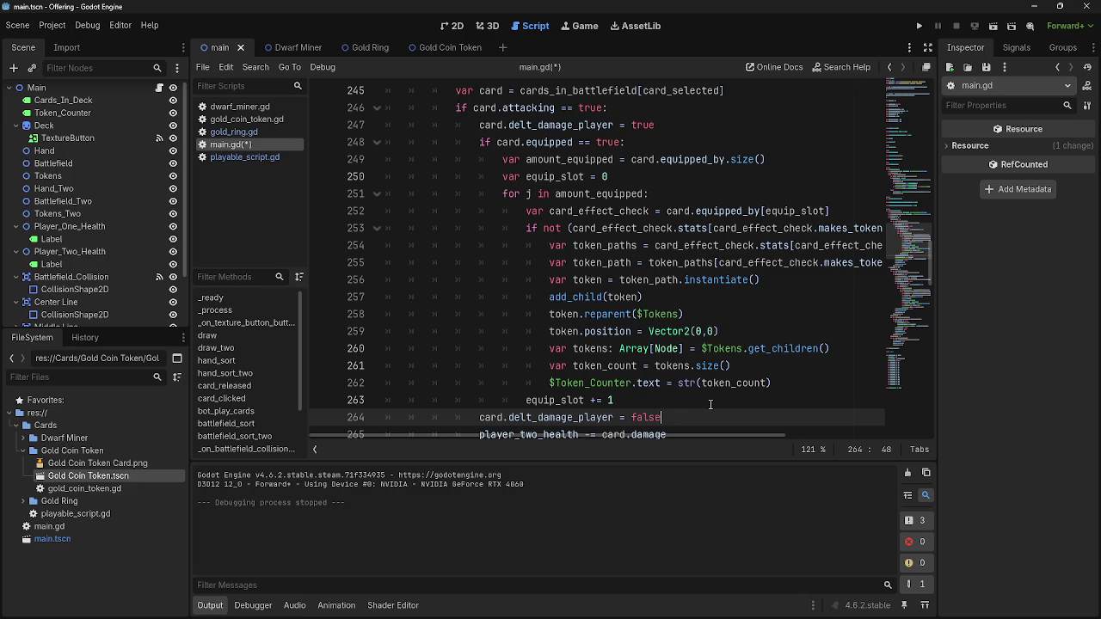
Highlight every occurrence of delt_damage_player in main.gd
double_click(557, 418)
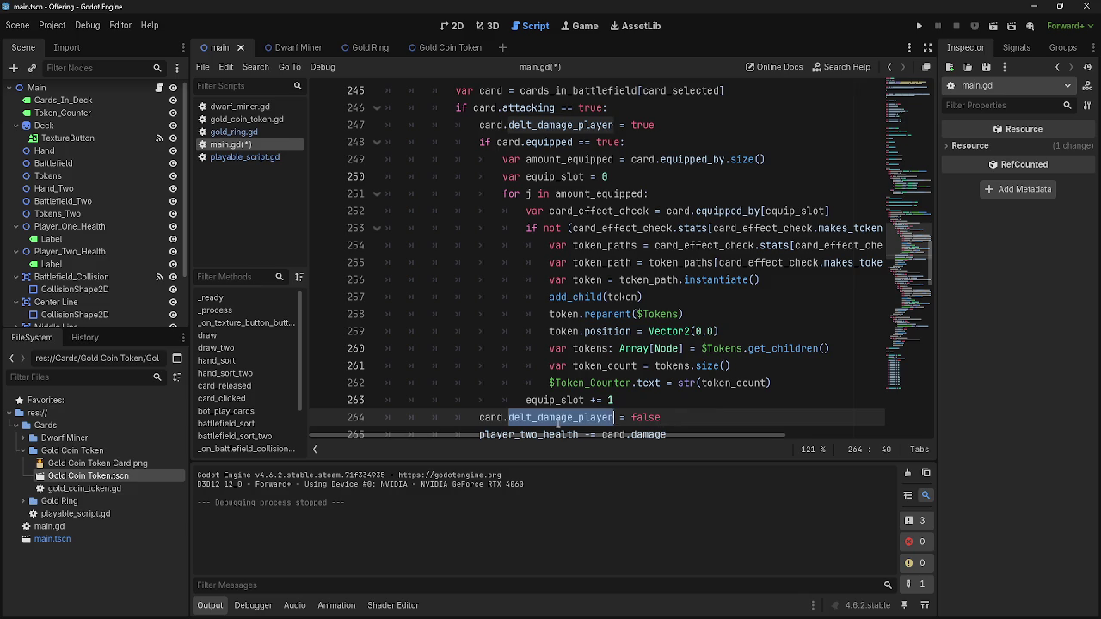
Review the phase 5 code from line 247 to 265, including the new damage-flag reset
click(479, 125)
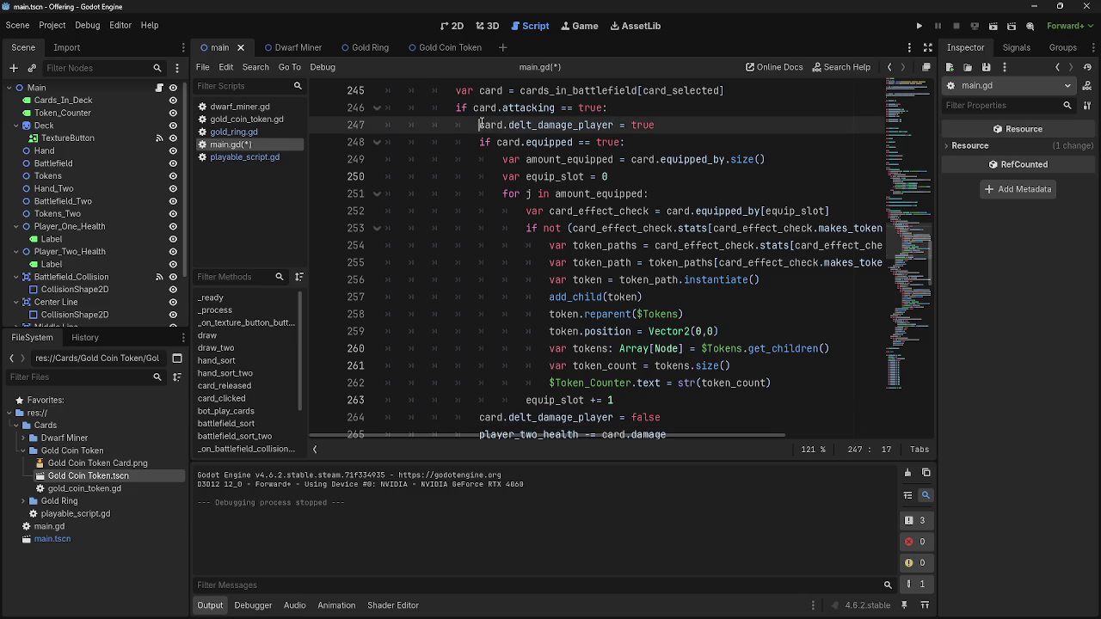
mouse_move(479, 124)
mouse_down()
mouse_move(602, 383)
mouse_move(688, 417)
mouse_up()
click(688, 417)
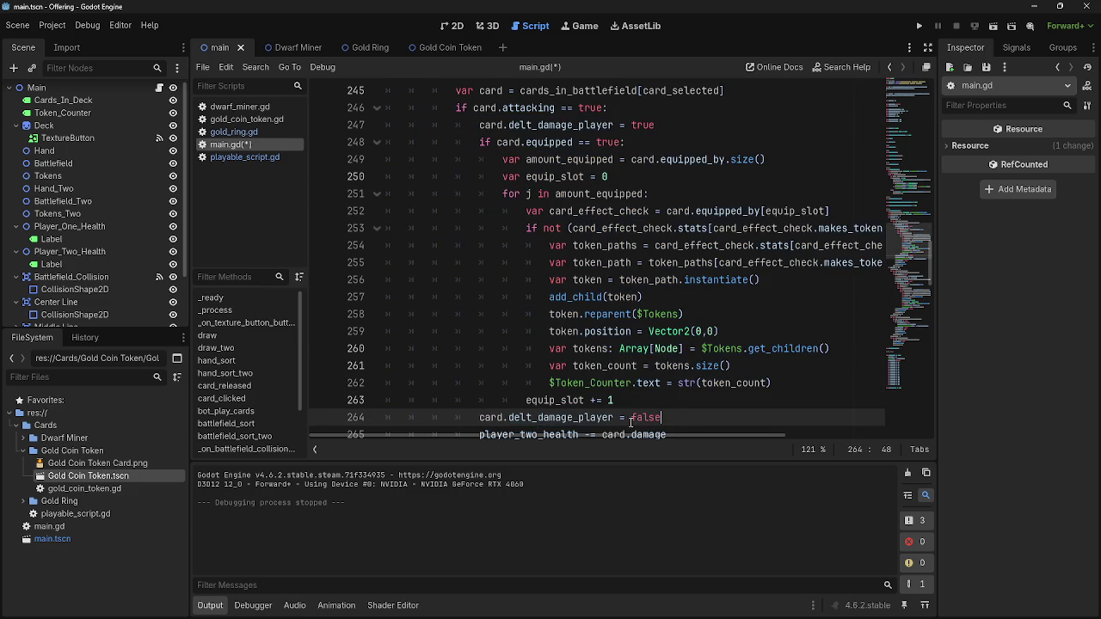
click(480, 417)
click(479, 125)
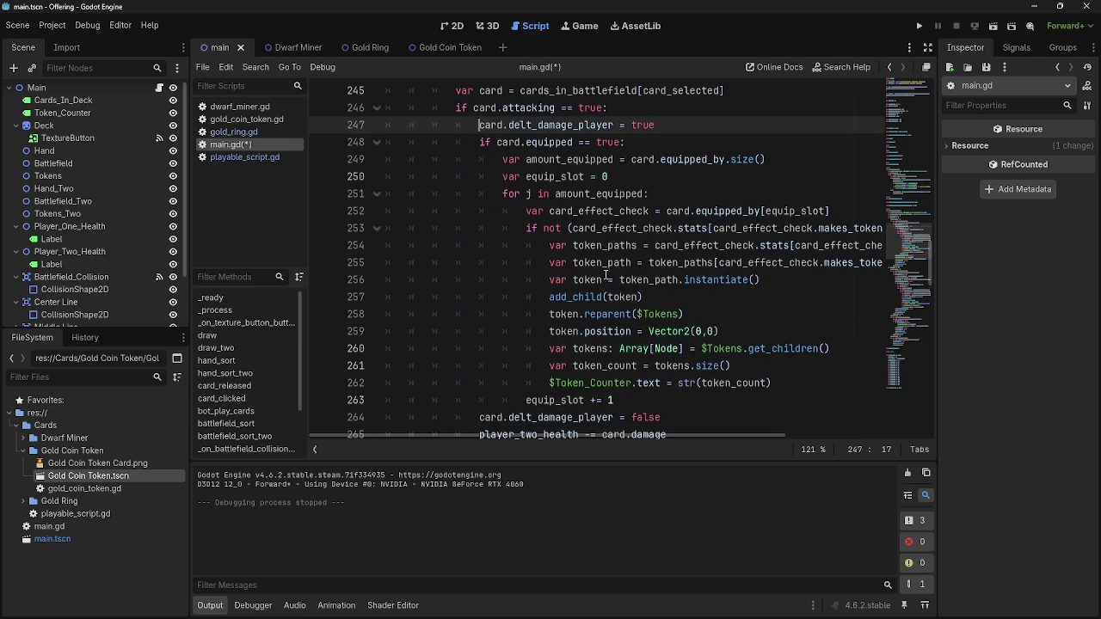
double_click(567, 419)
mouse_move(637, 399)
mouse_down()
mouse_move(602, 384)
mouse_move(481, 142)
mouse_move(495, 159)
mouse_up()
click(669, 400)
scroll(565, 427, down, 1)
double_click(565, 420)
click(567, 421)
scroll(565, 413, up, 1)
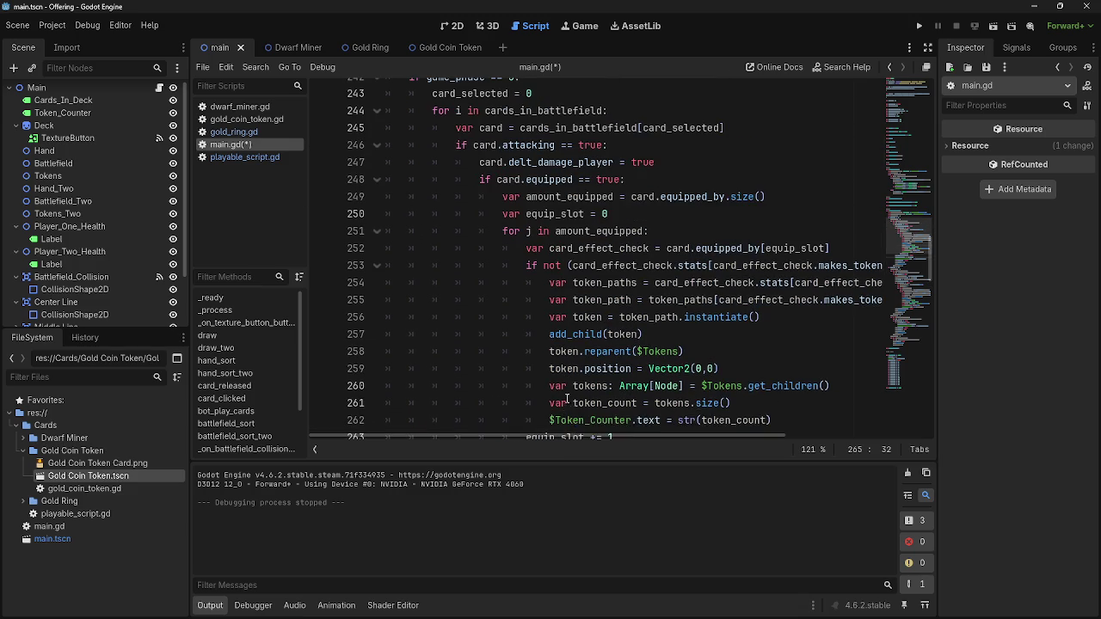
Locate line 295's damage-flag reset and select 'player' in delt_damage_player on line 279
scroll(567, 403, down, 4)
scroll(567, 400, down, 3)
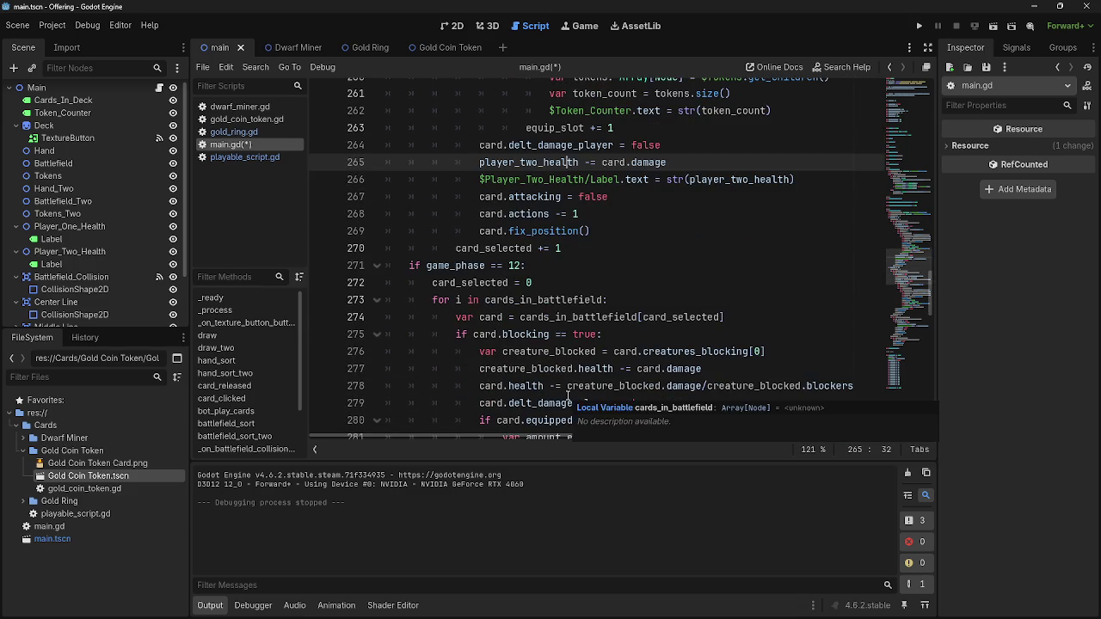
scroll(567, 394, down, 3)
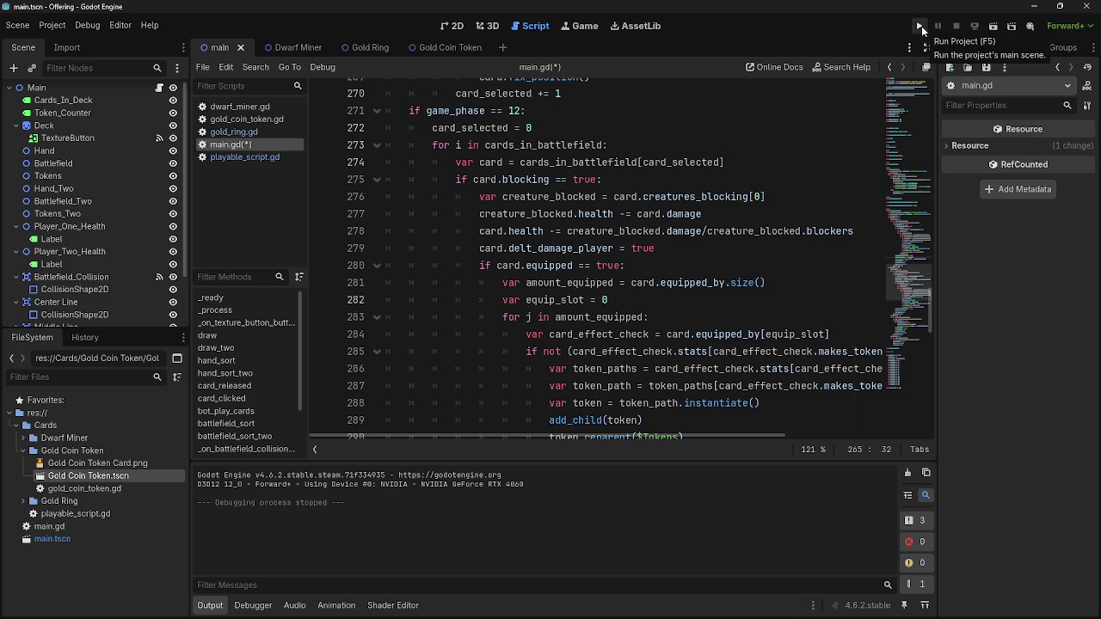
scroll(807, 212, down, 4)
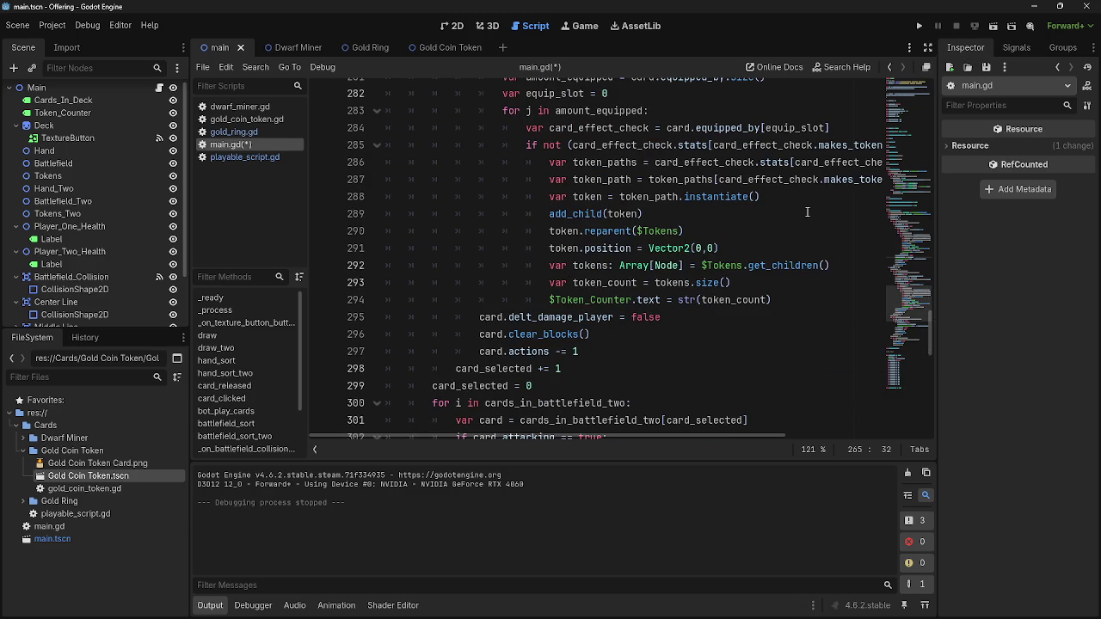
click(609, 316)
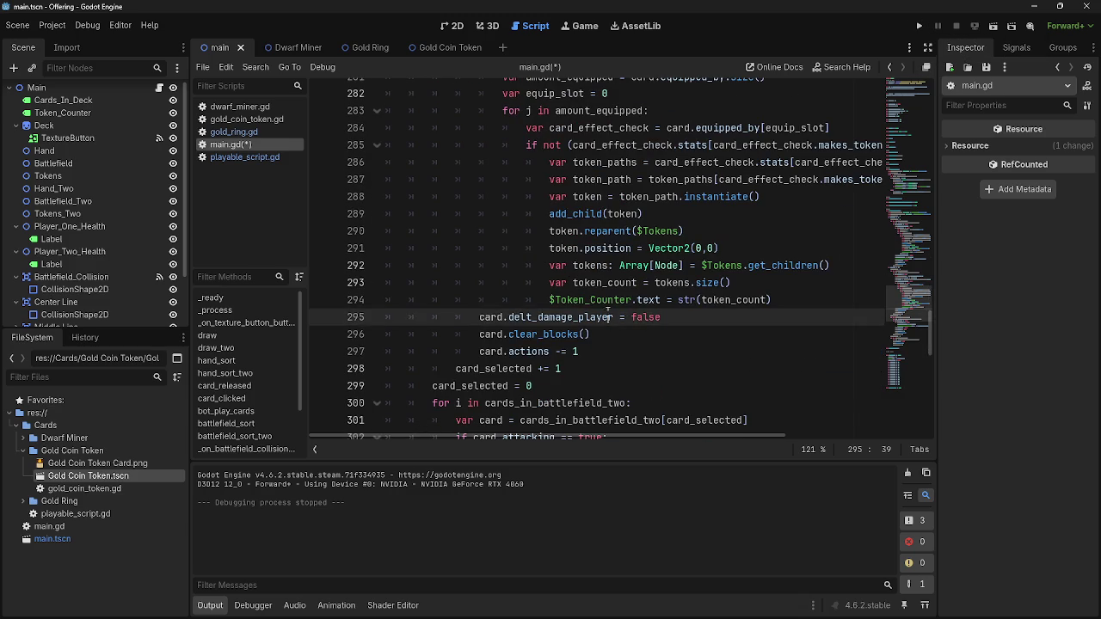
scroll(608, 308, up, 3)
double_click(601, 197)
Rename line 279's flag to delt_damage_creature, checking variable names in playable_script.gd and gold_ring.gd
text(creature)
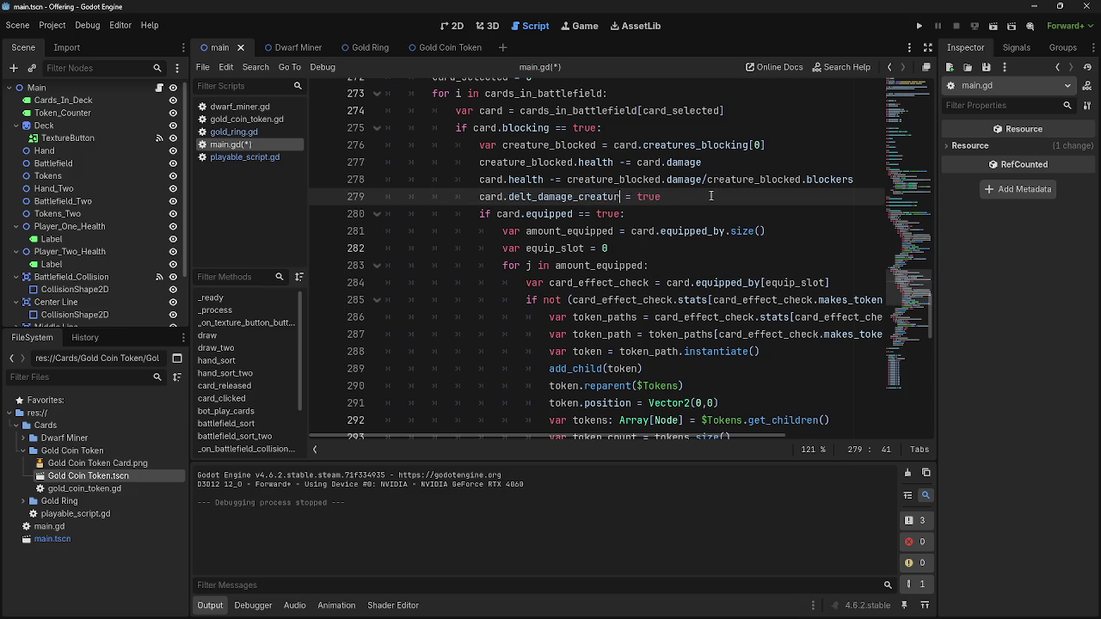
click(205, 157)
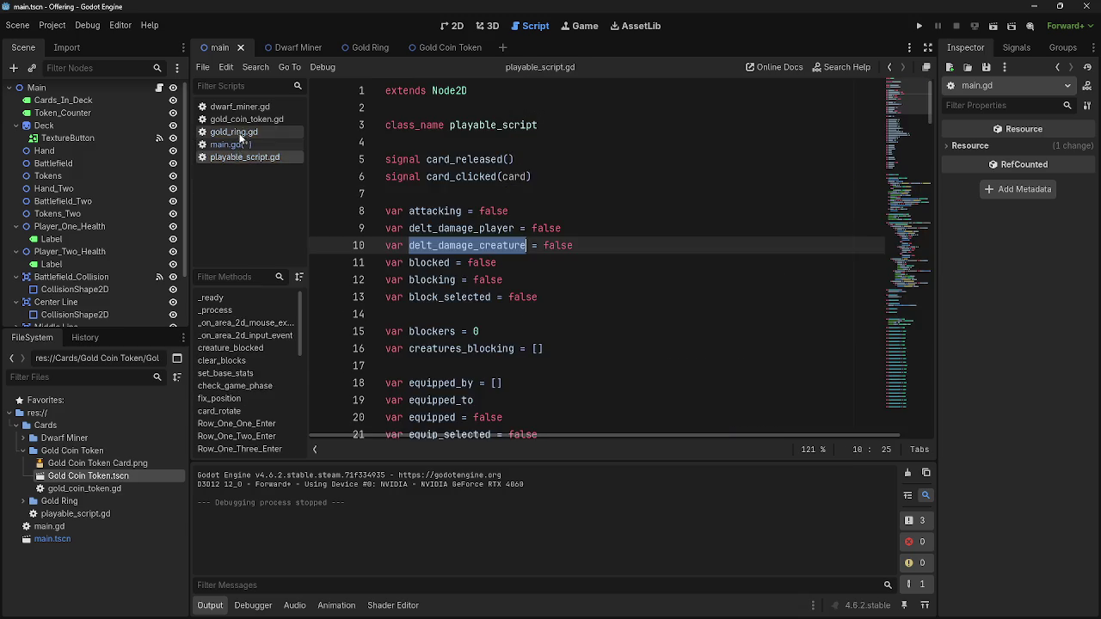
click(238, 134)
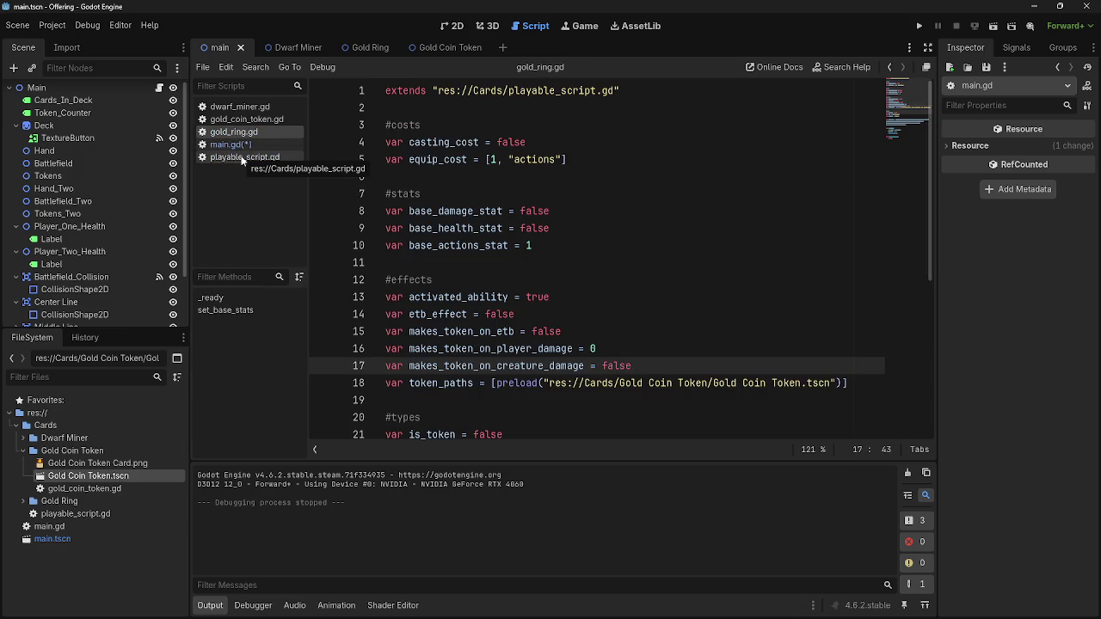
click(227, 144)
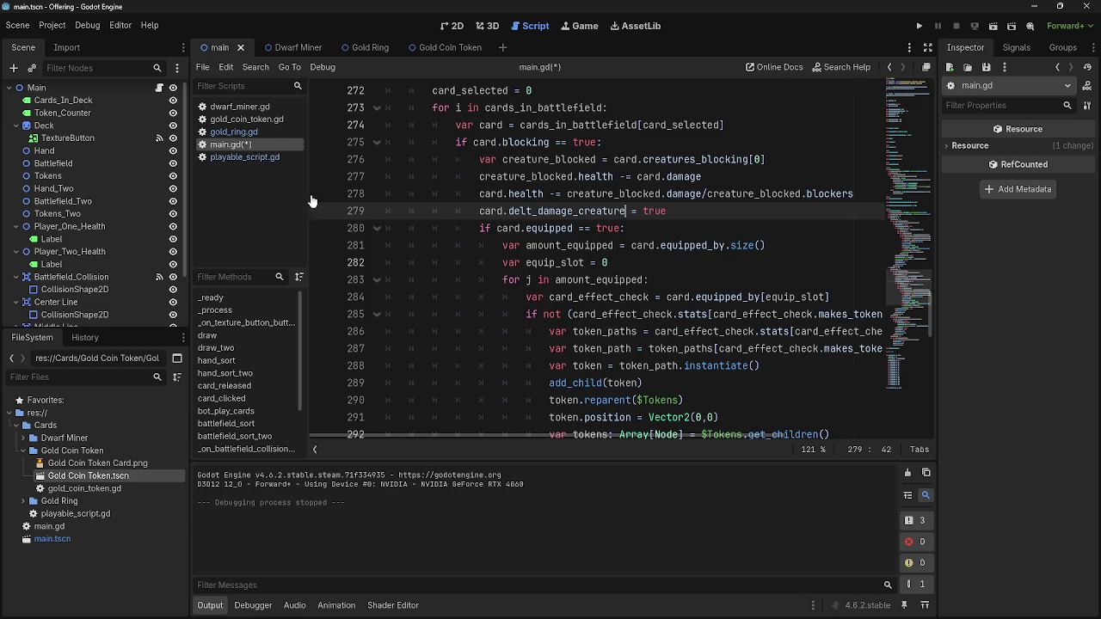
click(234, 157)
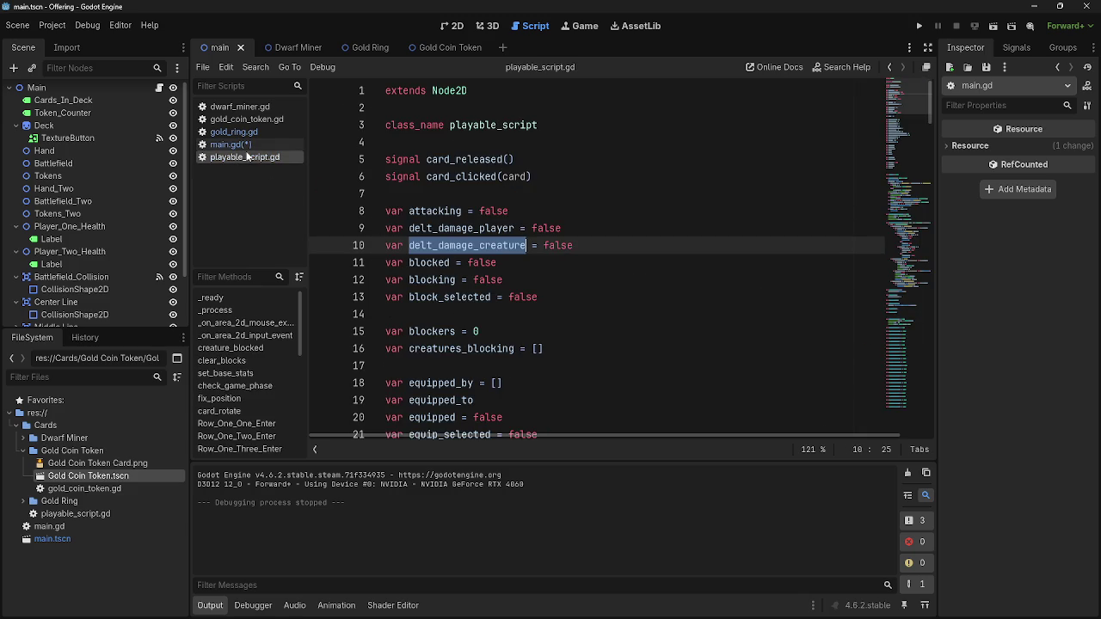
click(228, 144)
scroll(614, 232, down, 5)
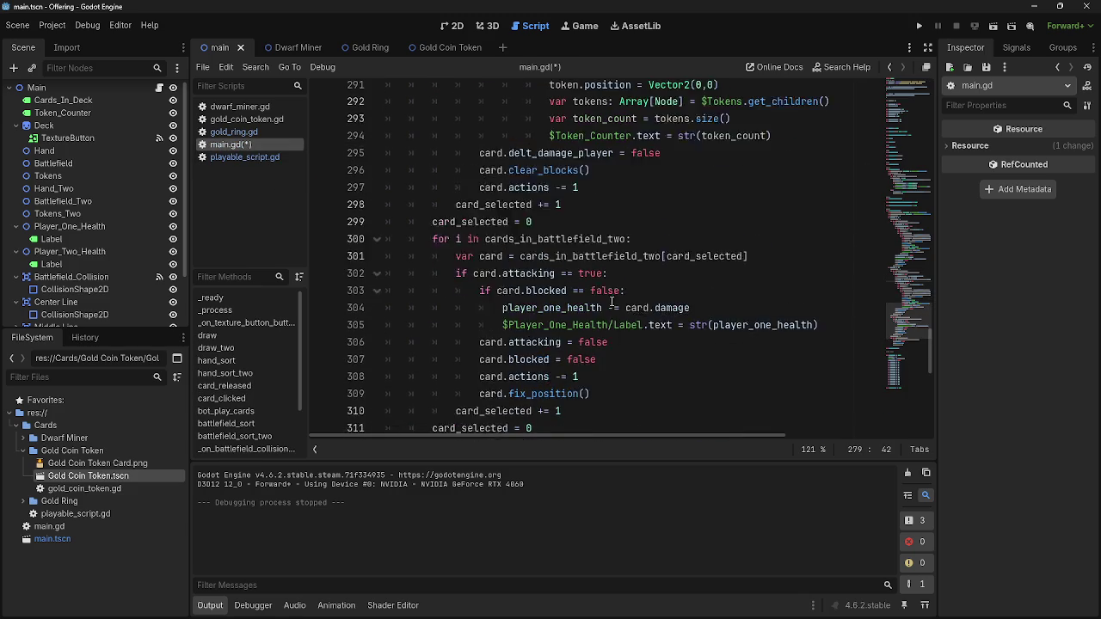
Change line 295's reset to delt_damage_creature and review the surrounding equipped-card code
click(614, 228)
key(shift+Left)
key(shift+Left)
key(shift+Left)
text(creature)
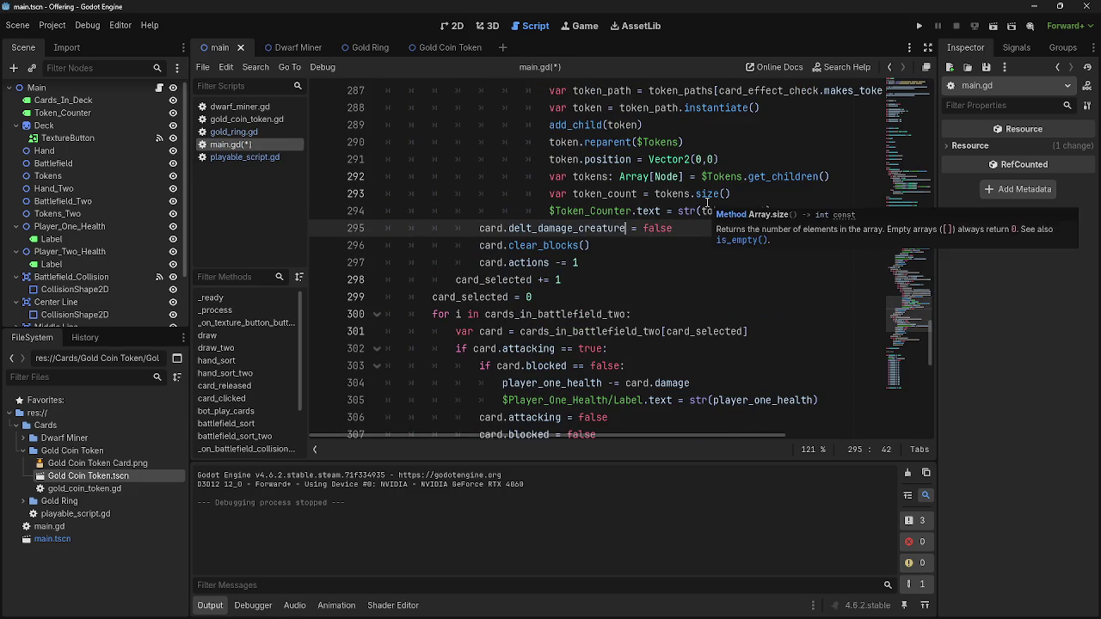
scroll(709, 202, up, 4)
scroll(697, 211, up, 1)
double_click(573, 224)
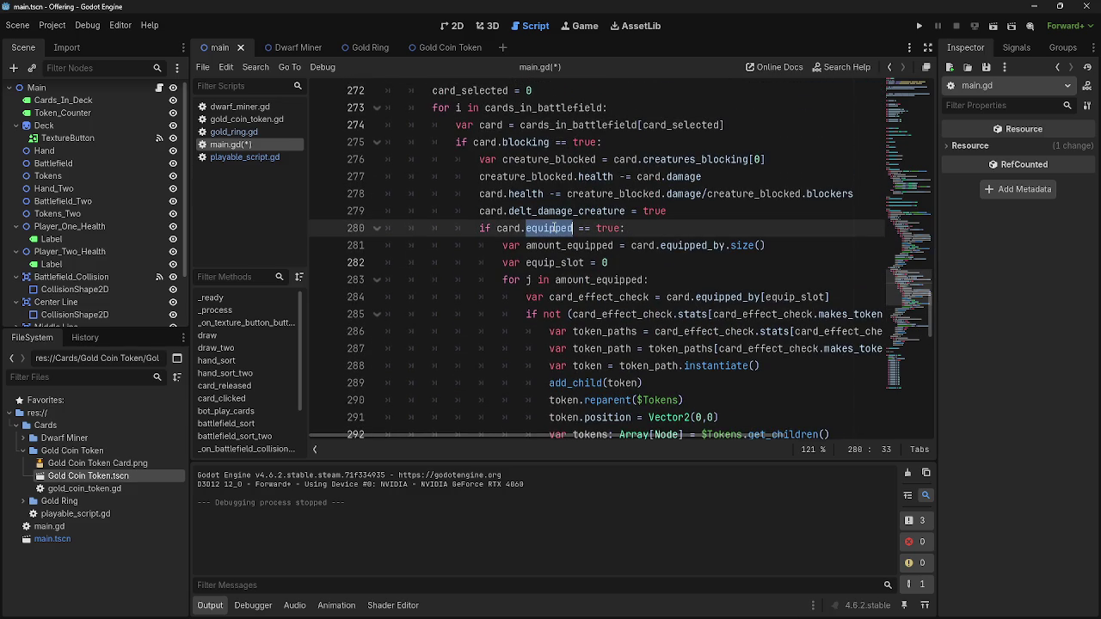
click(600, 211)
double_click(600, 211)
click(622, 228)
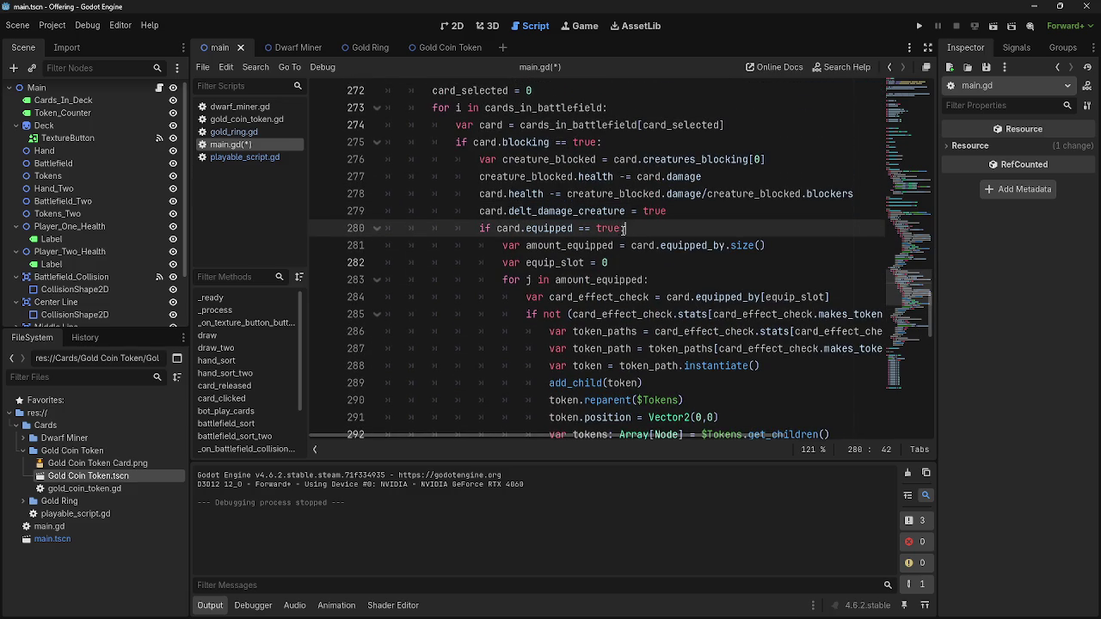
scroll(688, 243, down, 1)
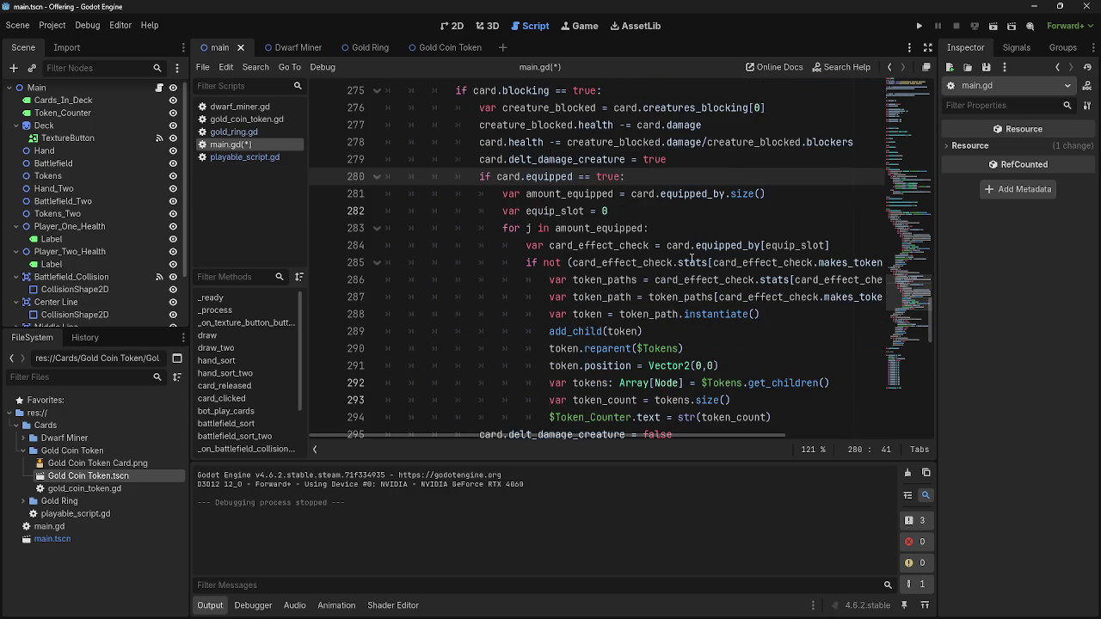
click(664, 229)
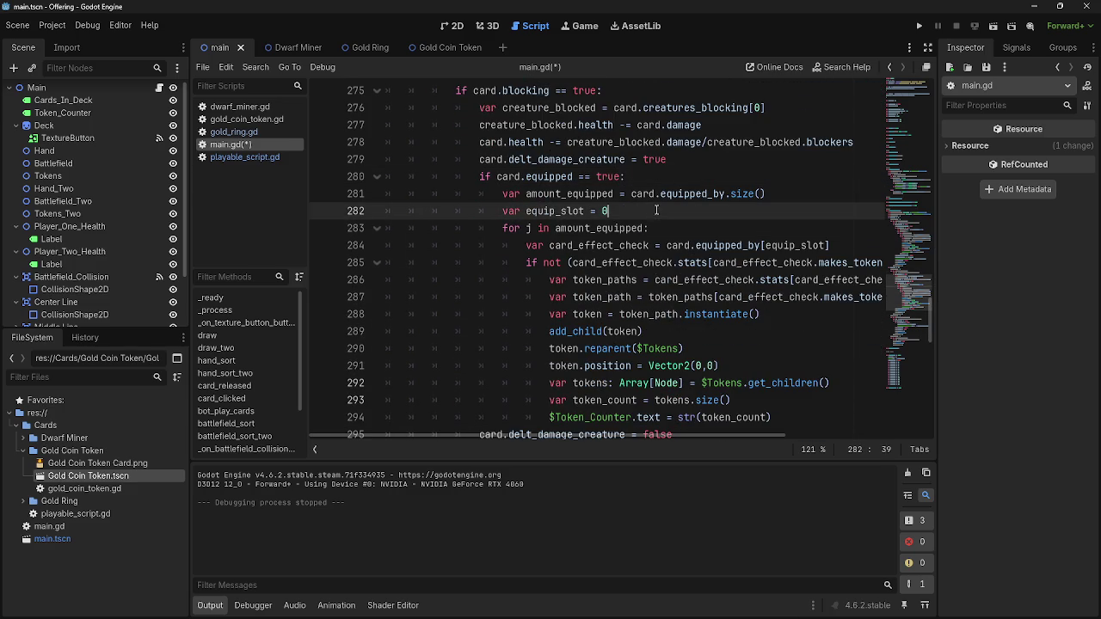
click(659, 177)
Look through the gold_ring.gd, playable_script.gd and dwarf_miner.gd scripts, then relaunch the game
click(230, 133)
click(237, 158)
click(237, 146)
click(245, 133)
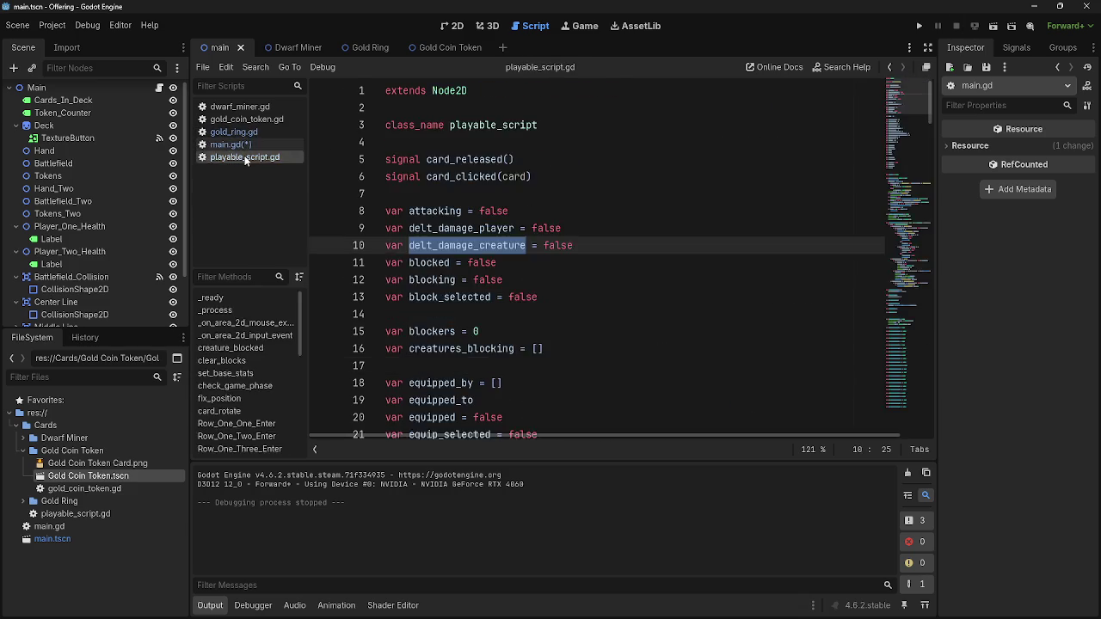
click(251, 120)
click(254, 106)
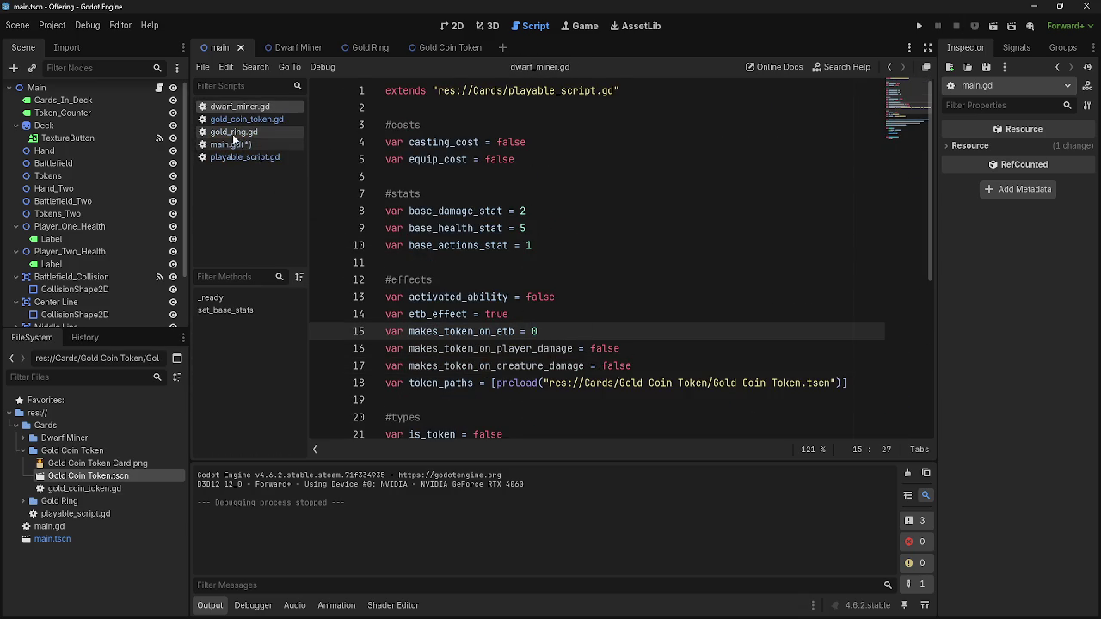
click(231, 132)
click(919, 28)
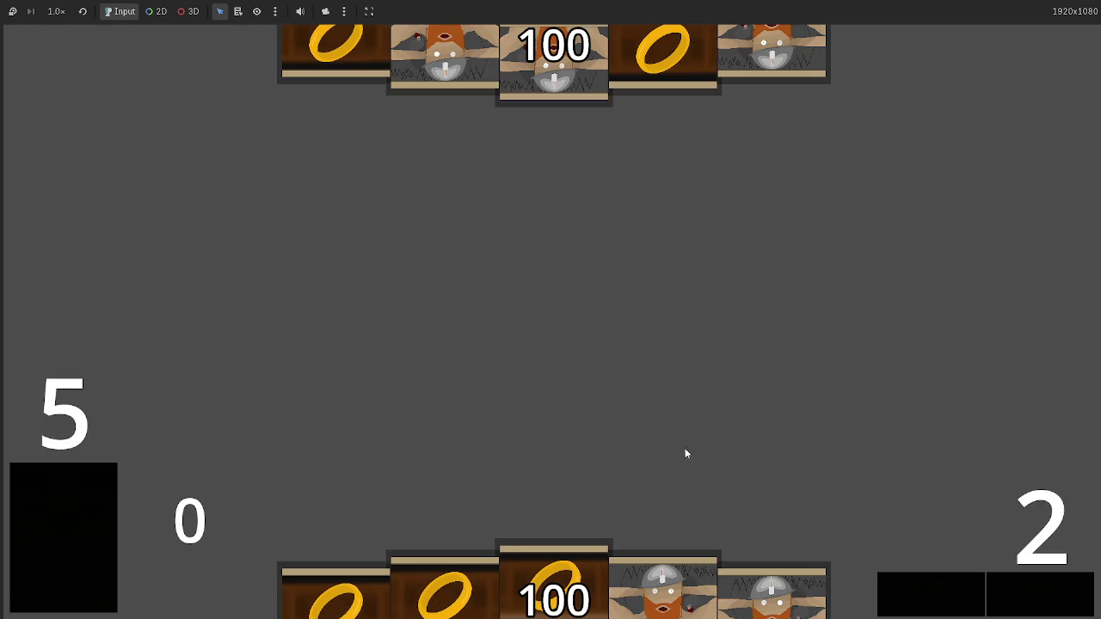
Play a Dwarf Miner and two Gold Rings from hand, then pass to the next phase
click(678, 588)
click(678, 589)
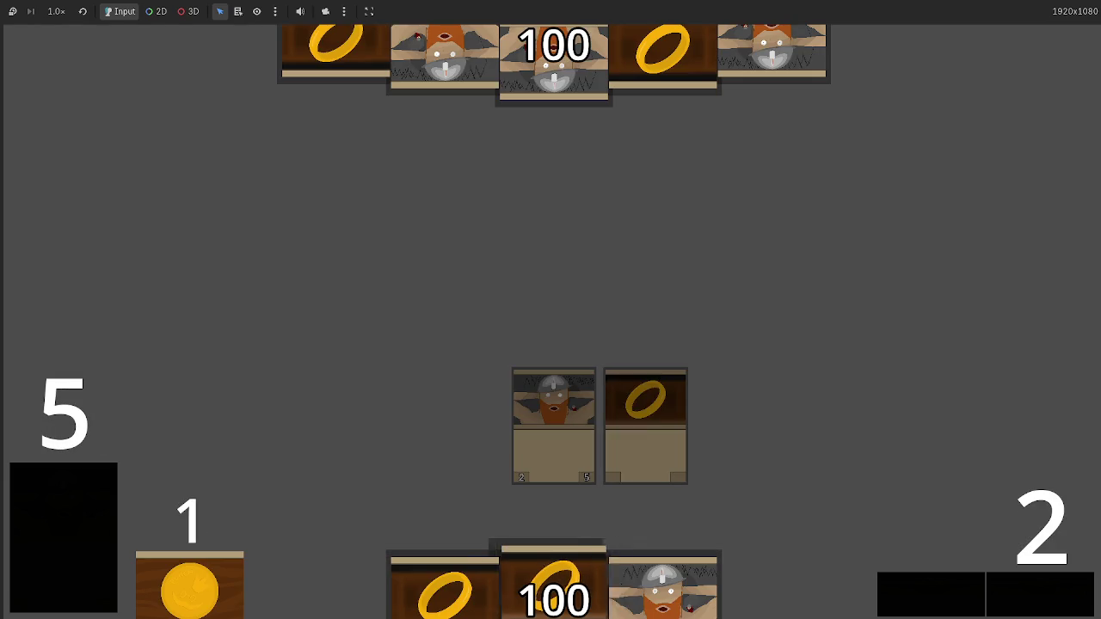
click(524, 550)
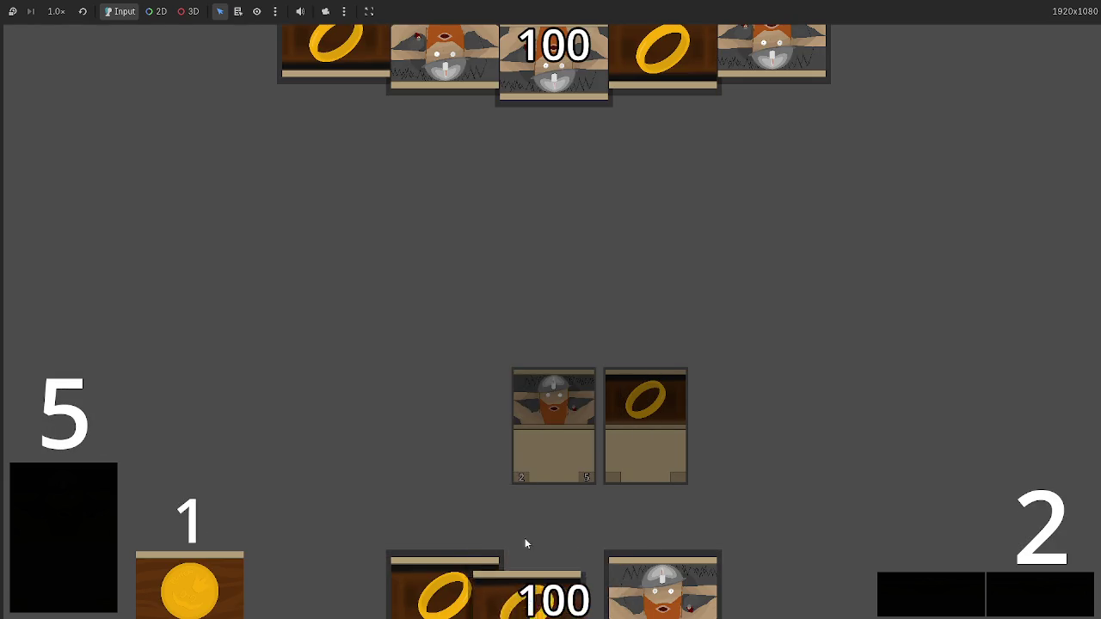
click(1019, 596)
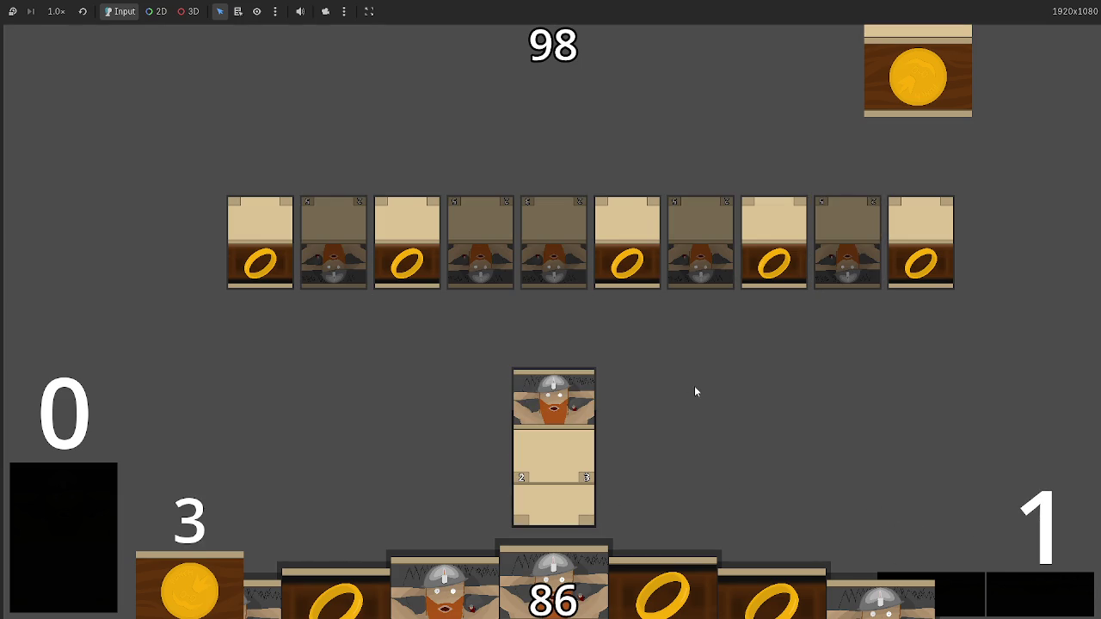
Stop the game and change line 285's makes_token_on_player_damage_var to makes_token_on_creature_damage_var
key(F8)
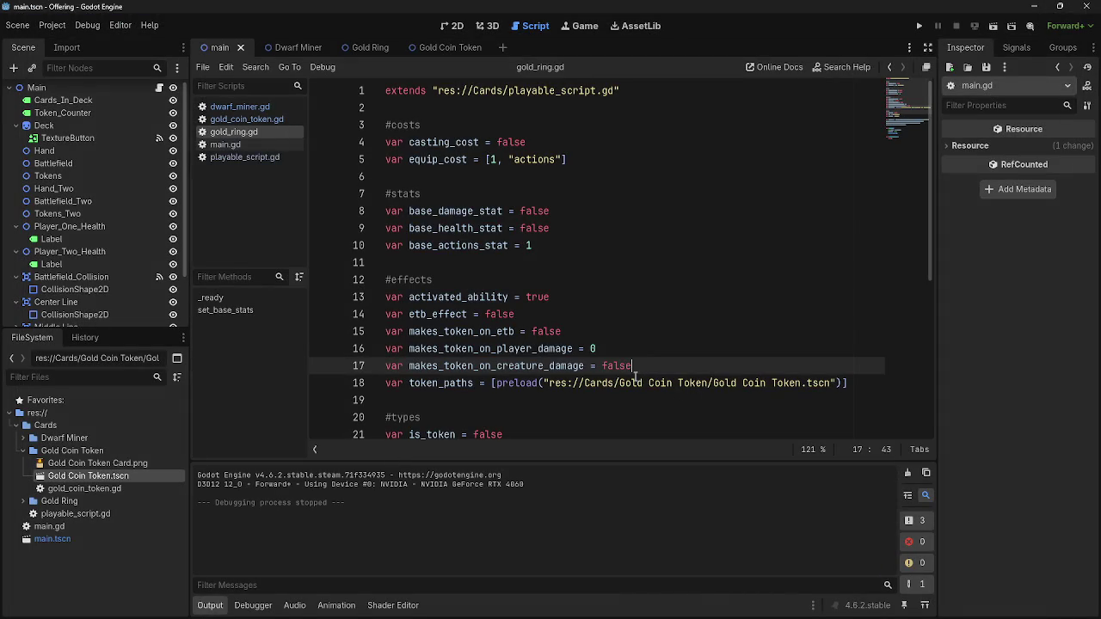
click(225, 144)
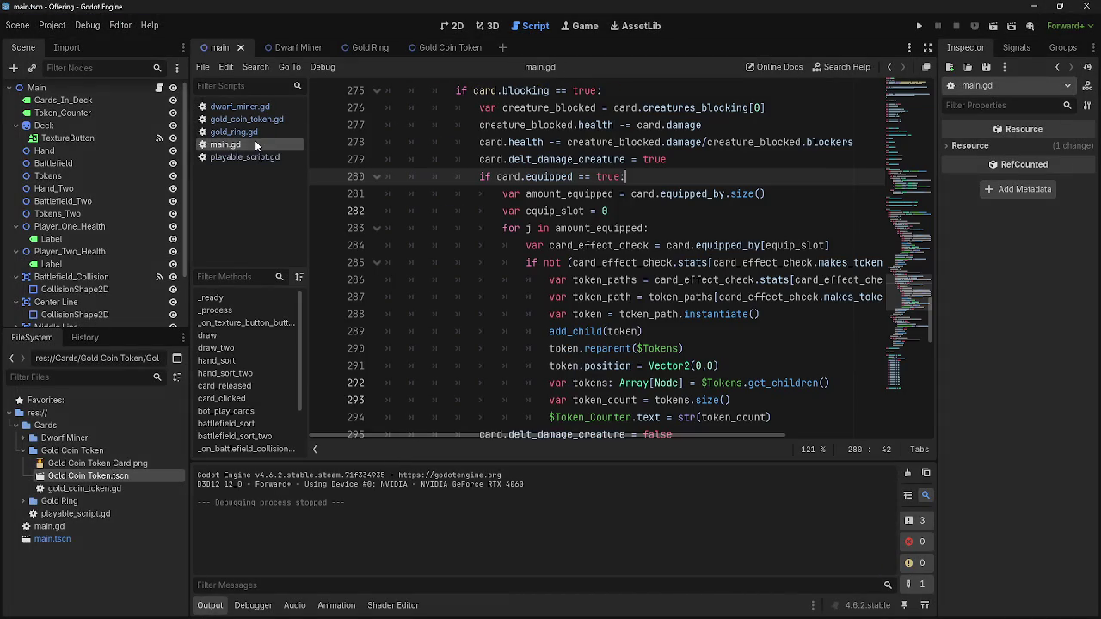
click(503, 194)
scroll(738, 256, down, 1)
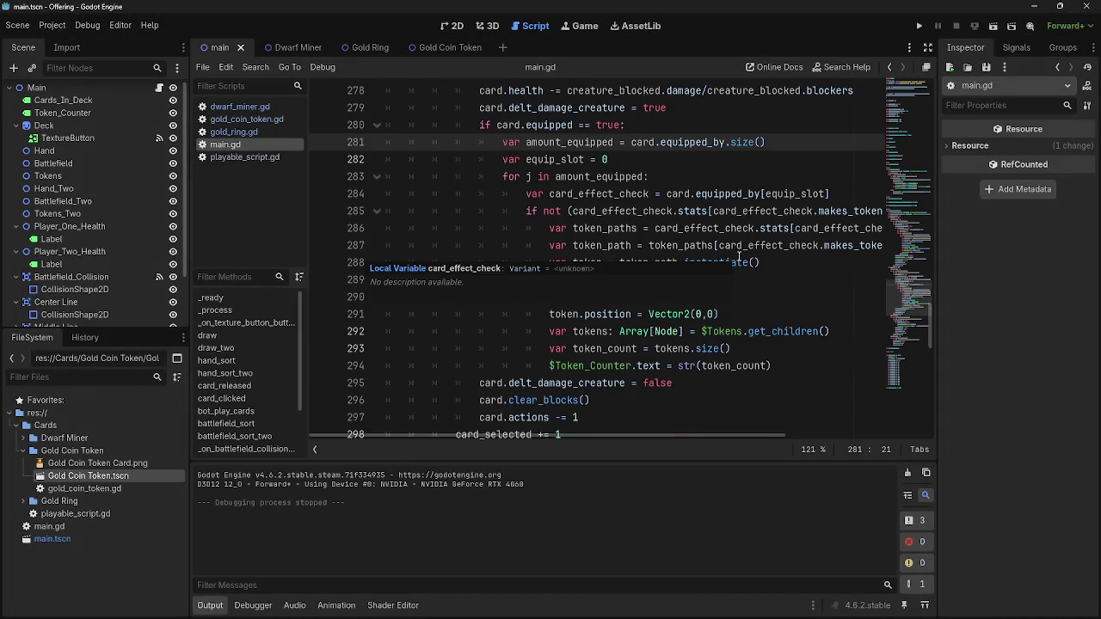
mouse_move(698, 433)
mouse_down()
mouse_move(875, 437)
mouse_move(814, 438)
mouse_up()
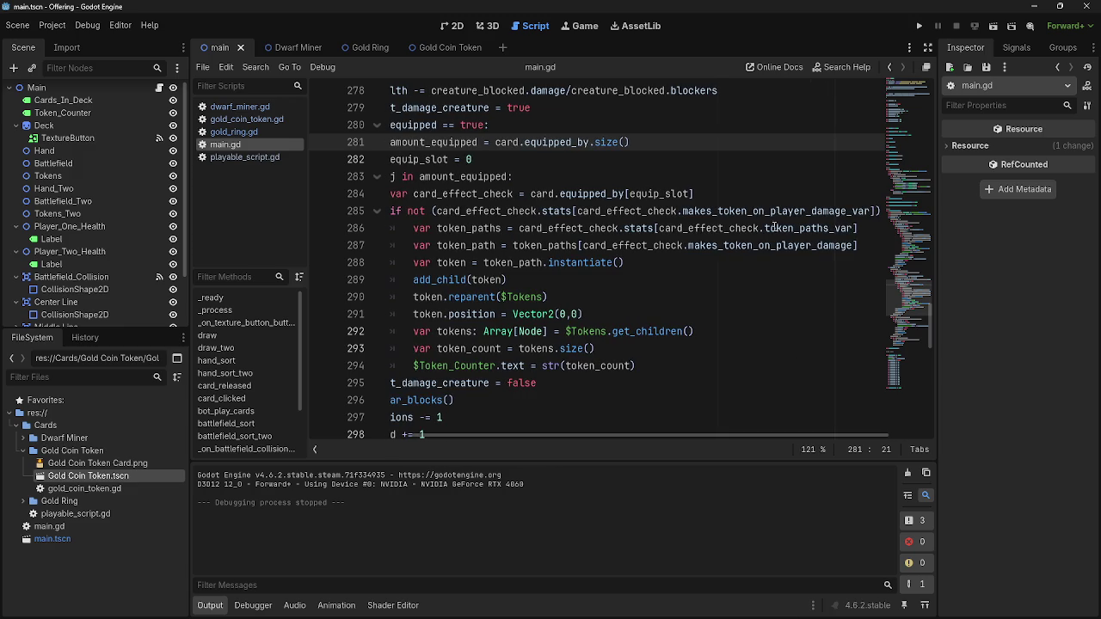
triple_click(775, 211)
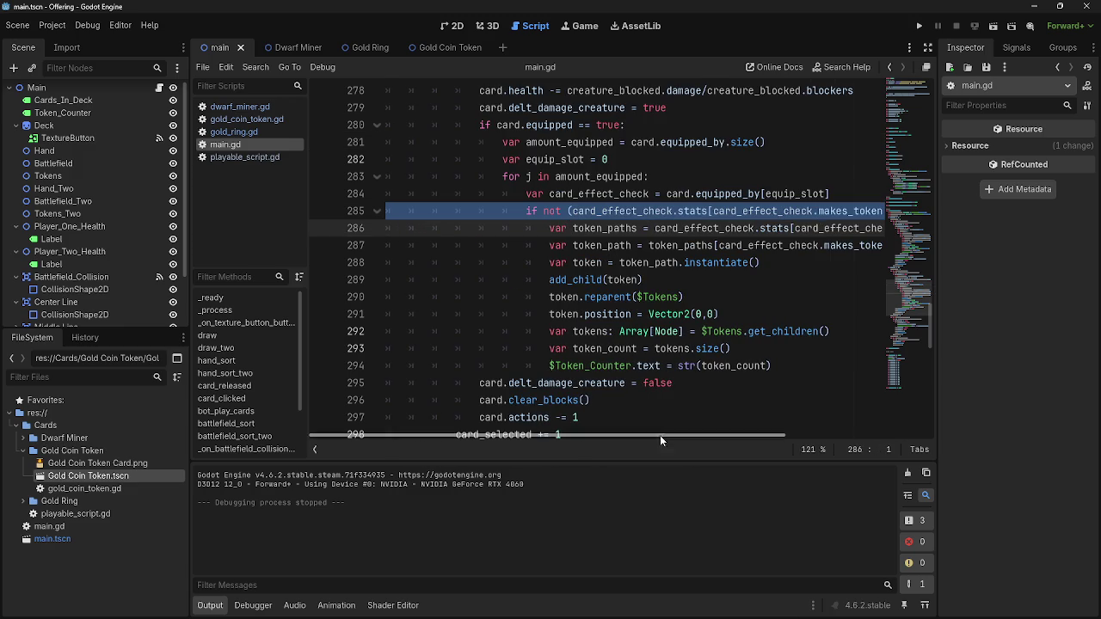
drag(710, 437, 849, 436)
click(737, 210)
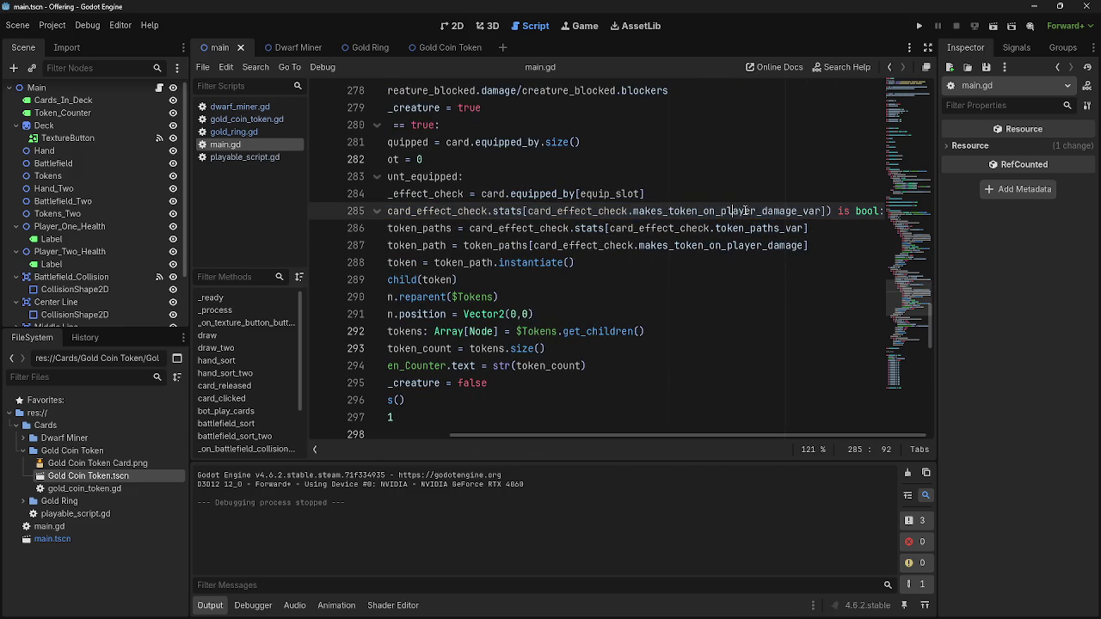
drag(756, 211, 721, 212)
text(creature)
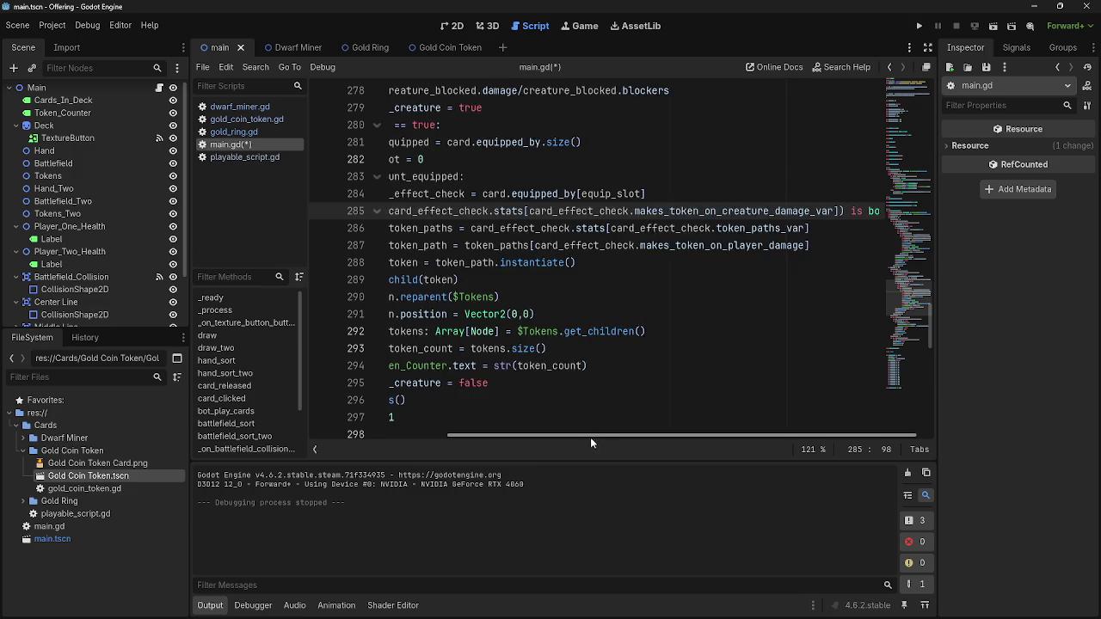
scroll(596, 437, left, 5)
click(919, 25)
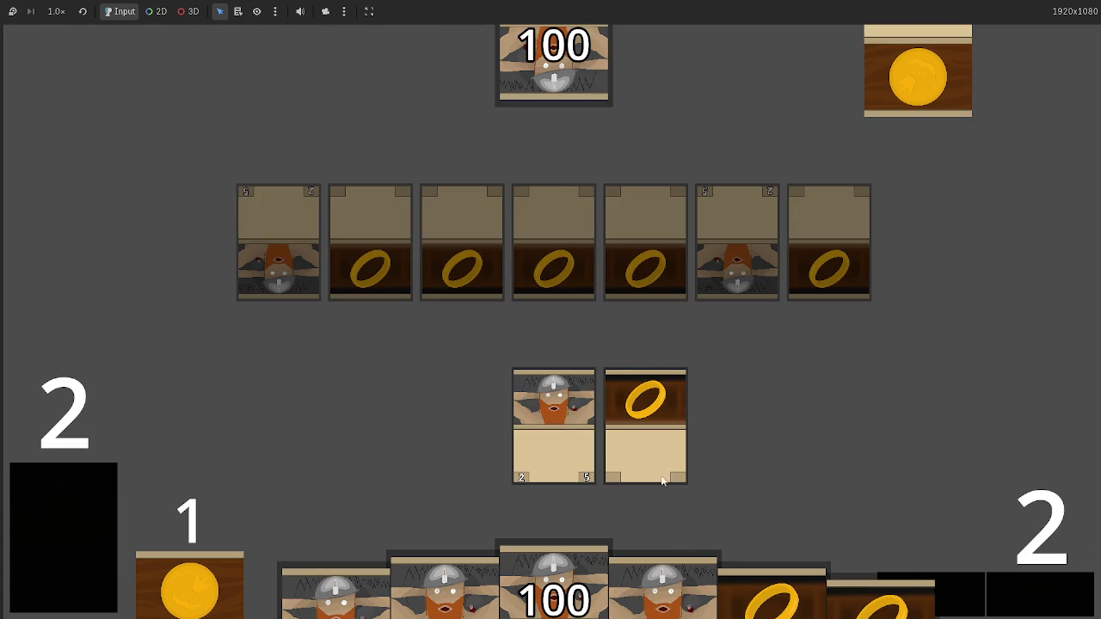
Equip a Gold Ring to the dwarf on the battlefield, let combat resolve, then stop the game
click(616, 427)
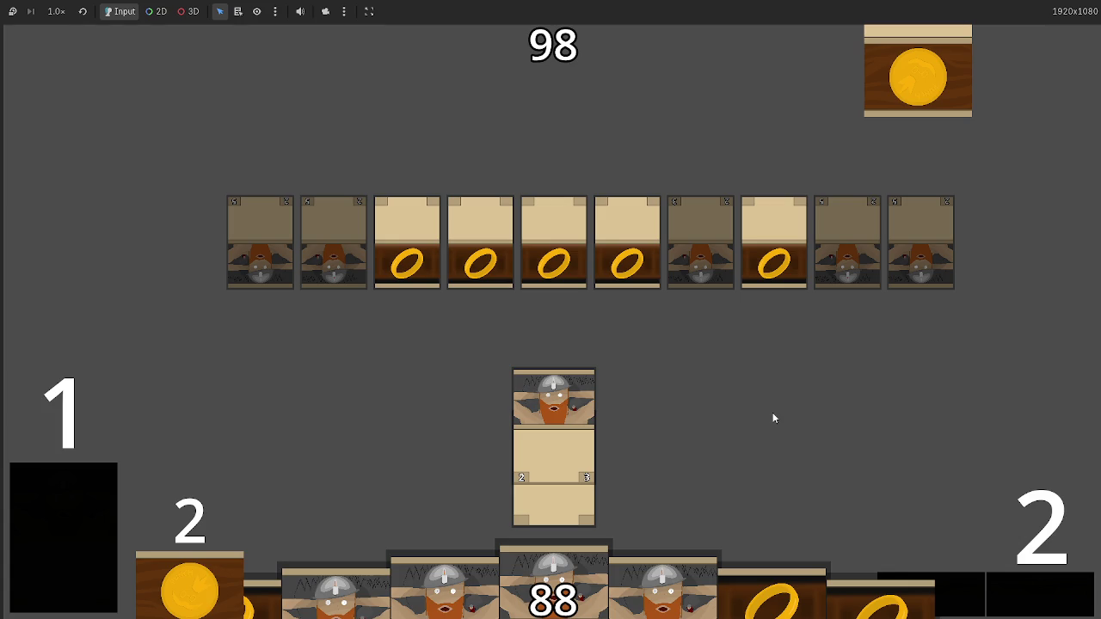
key(F8)
Replace the false value on line 17 of gold_ring.gd with 0
click(247, 130)
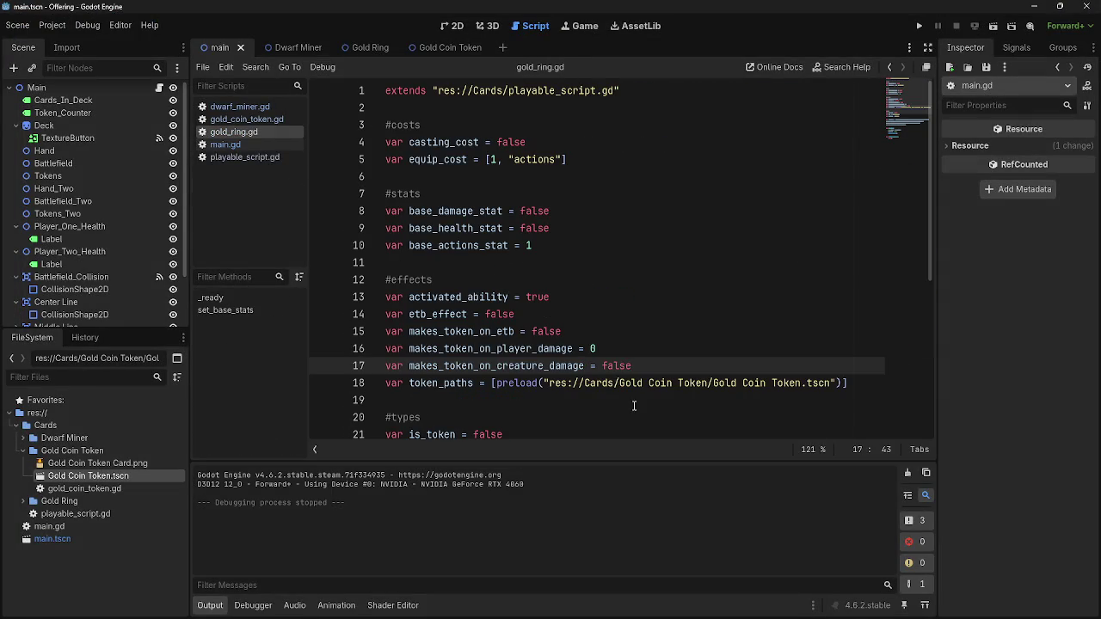
drag(632, 365, 603, 365)
text(0)
click(718, 352)
click(225, 144)
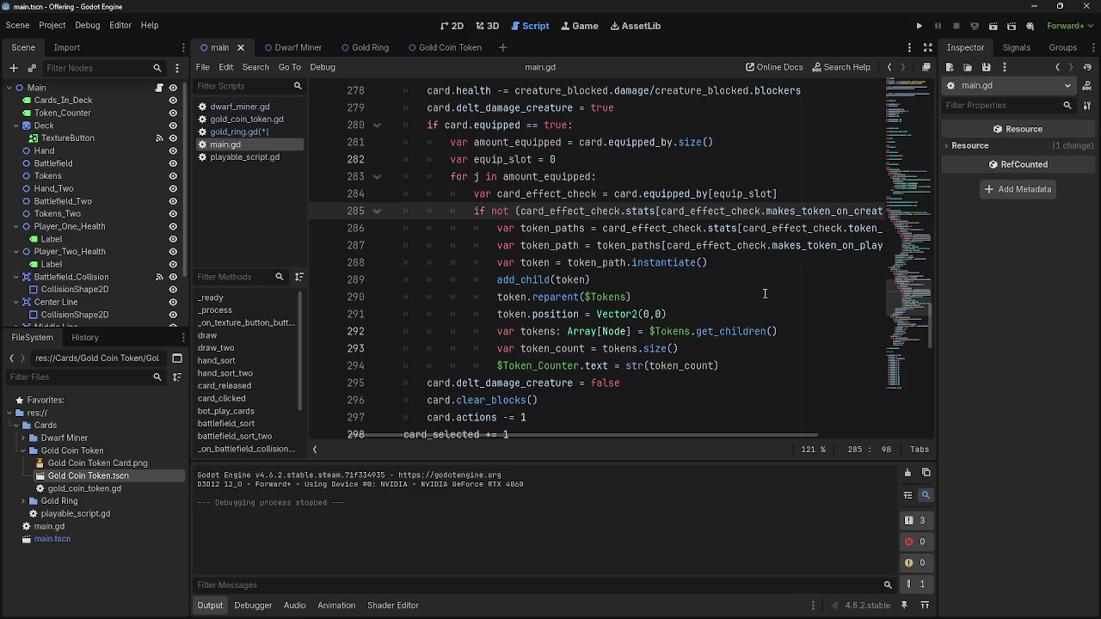
Edit line 287's makes_token_on_player_damage, typing 'dreature' in place of player
mouse_move(721, 369)
mouse_down()
mouse_move(475, 193)
mouse_move(470, 210)
mouse_up()
scroll(779, 373, right, 3)
double_click(790, 245)
click(800, 246)
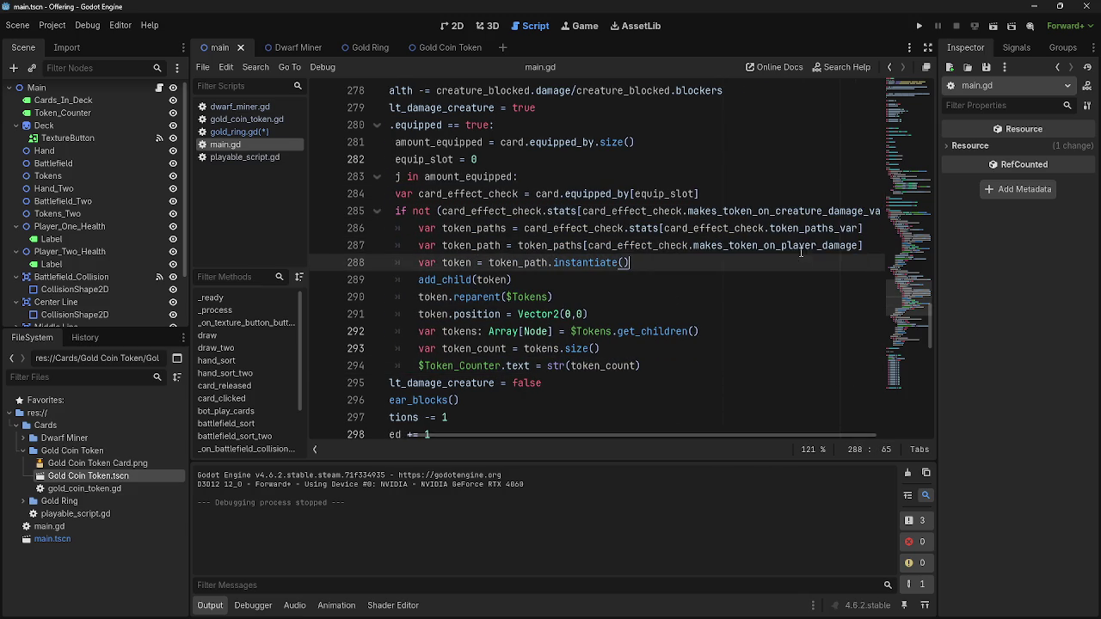
drag(818, 246, 784, 246)
text(dreature)
click(773, 259)
scroll(671, 434, left, 2)
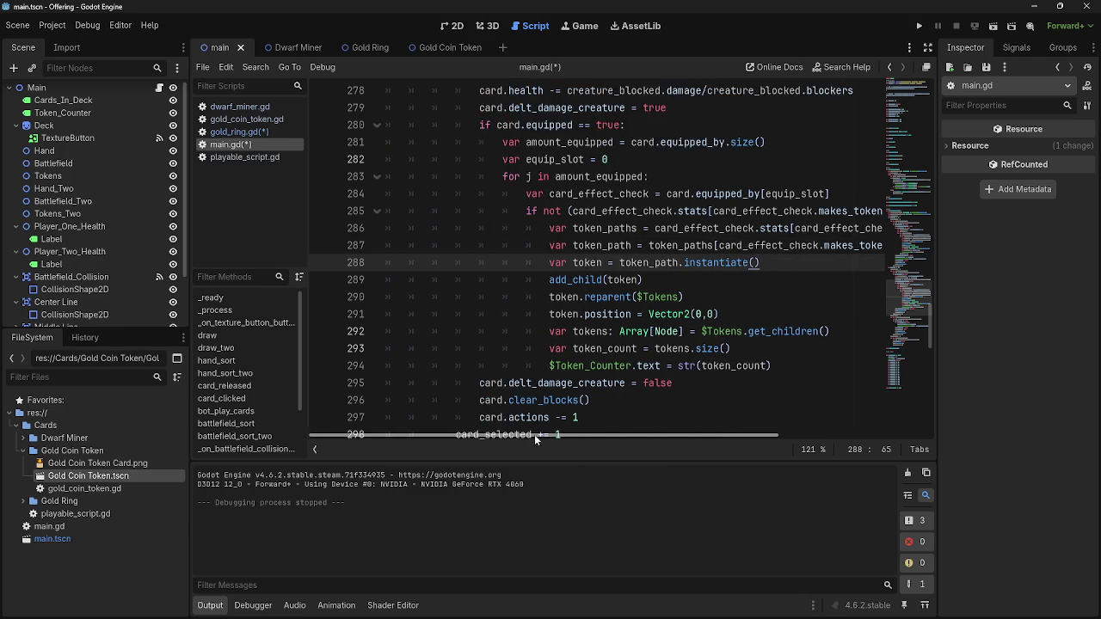
Save the scripts with Ctrl+S and check the gold_coin_token, gold_ring and playable_script scripts
click(247, 119)
click(249, 132)
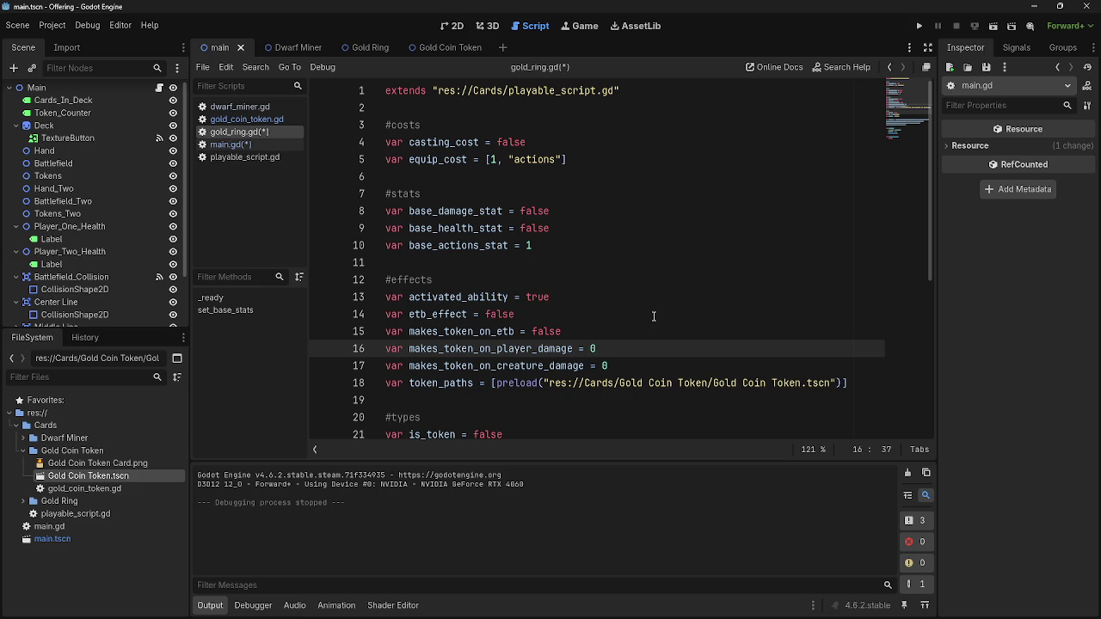
click(228, 144)
key(ctrl+s)
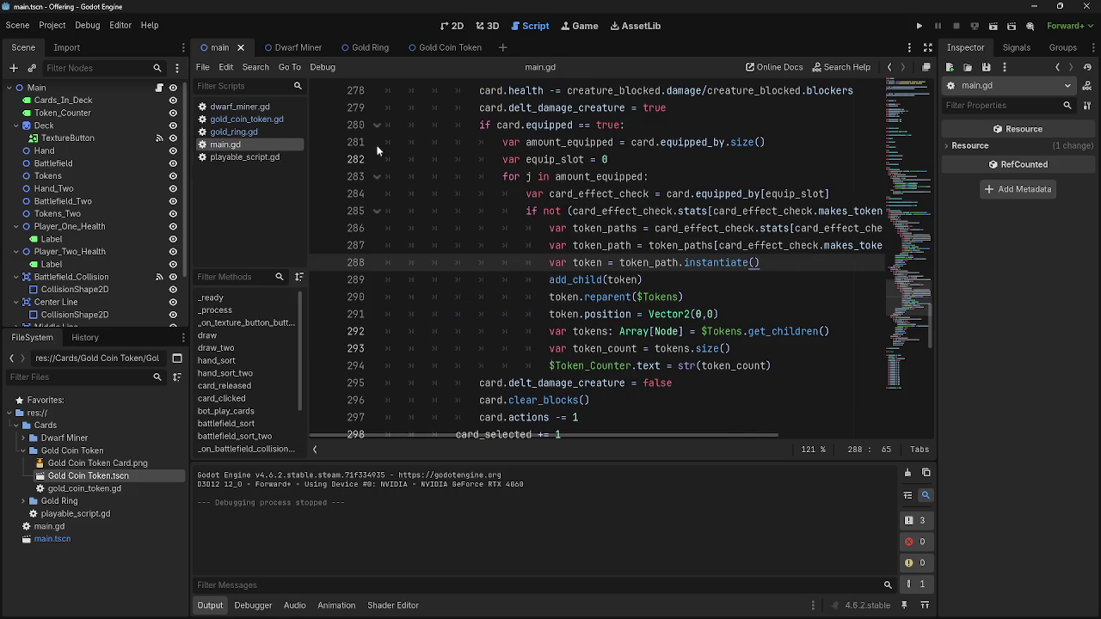
click(240, 134)
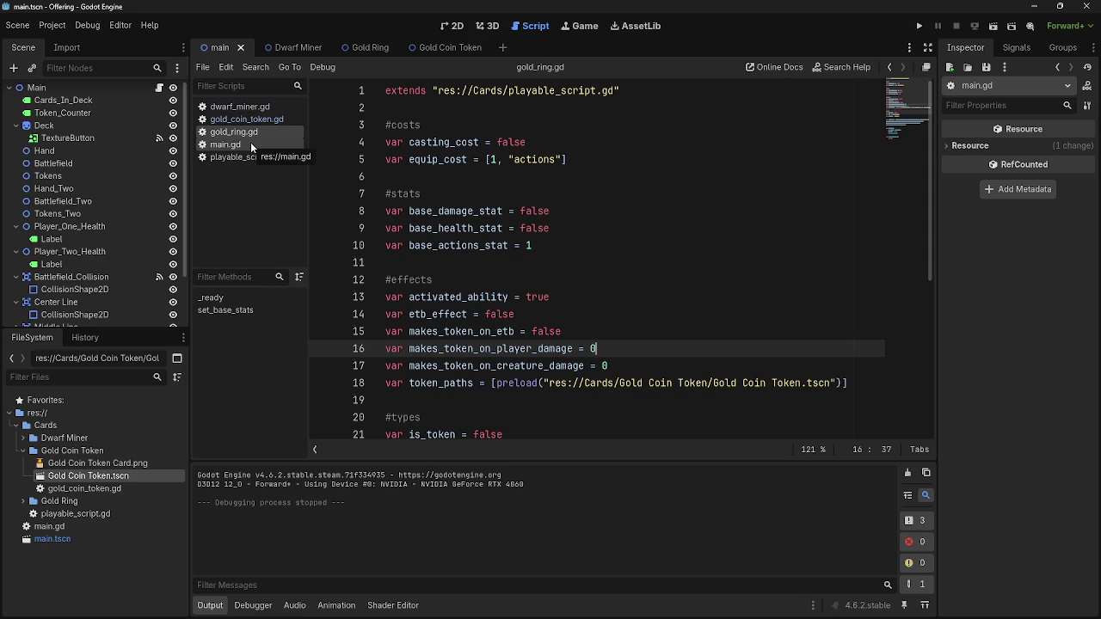
click(256, 156)
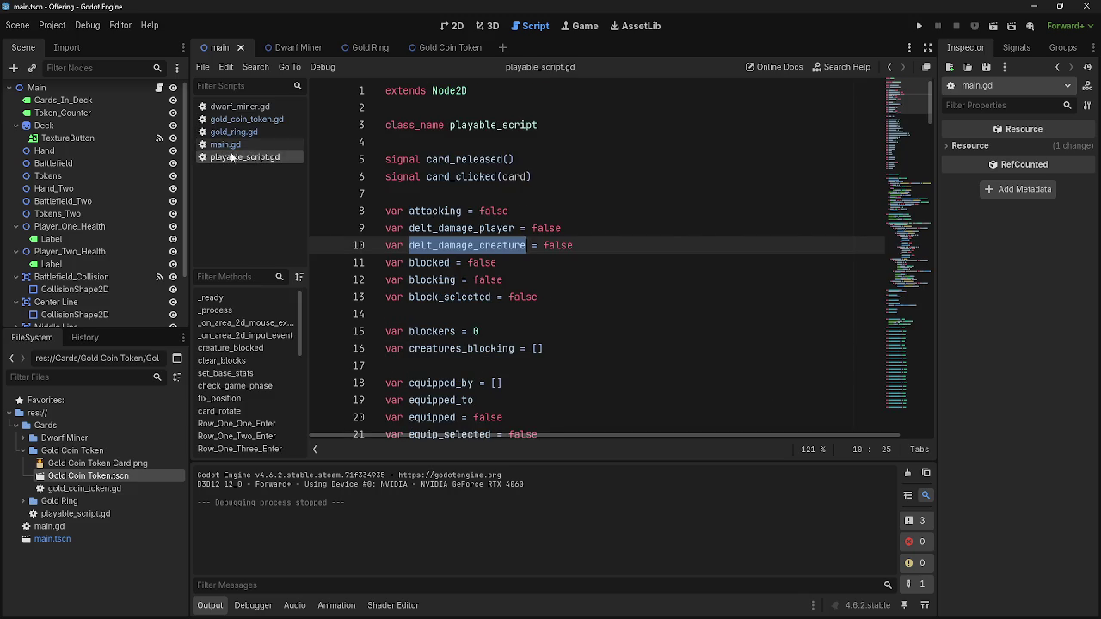
click(225, 144)
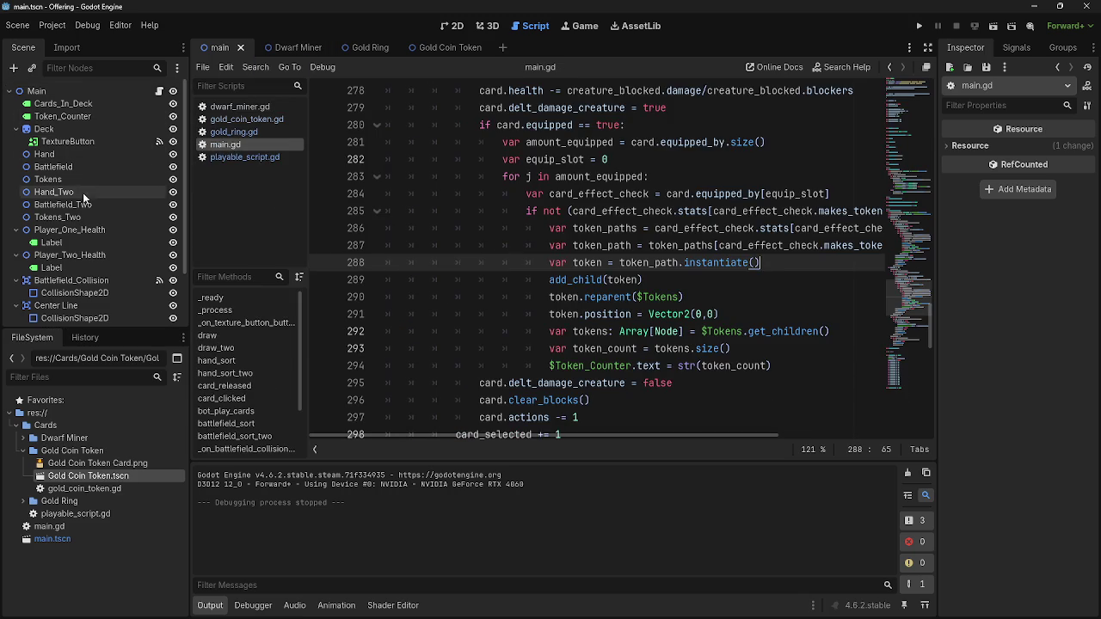
In the 2D view, expand Pass_Button and select its TextureButton
click(458, 26)
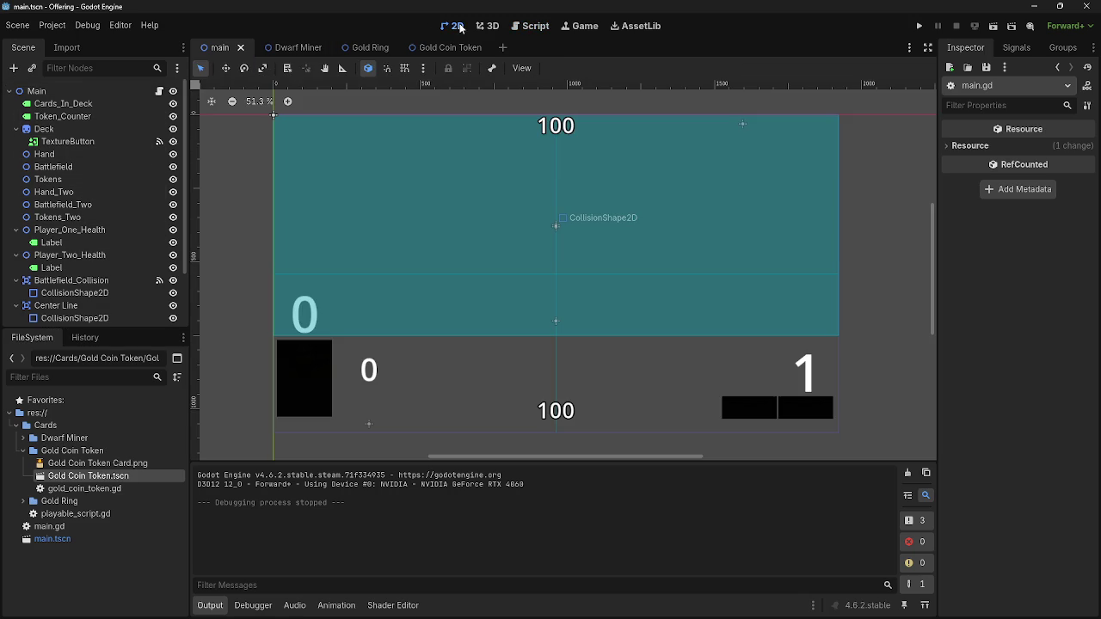
scroll(132, 265, down, 3)
click(95, 302)
click(94, 289)
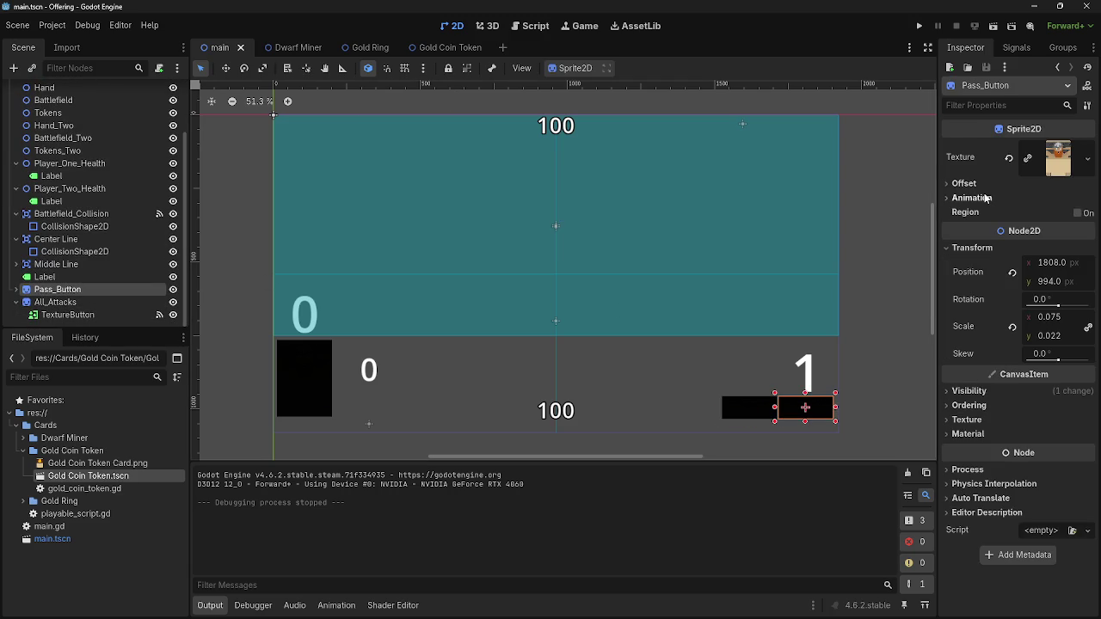
click(16, 290)
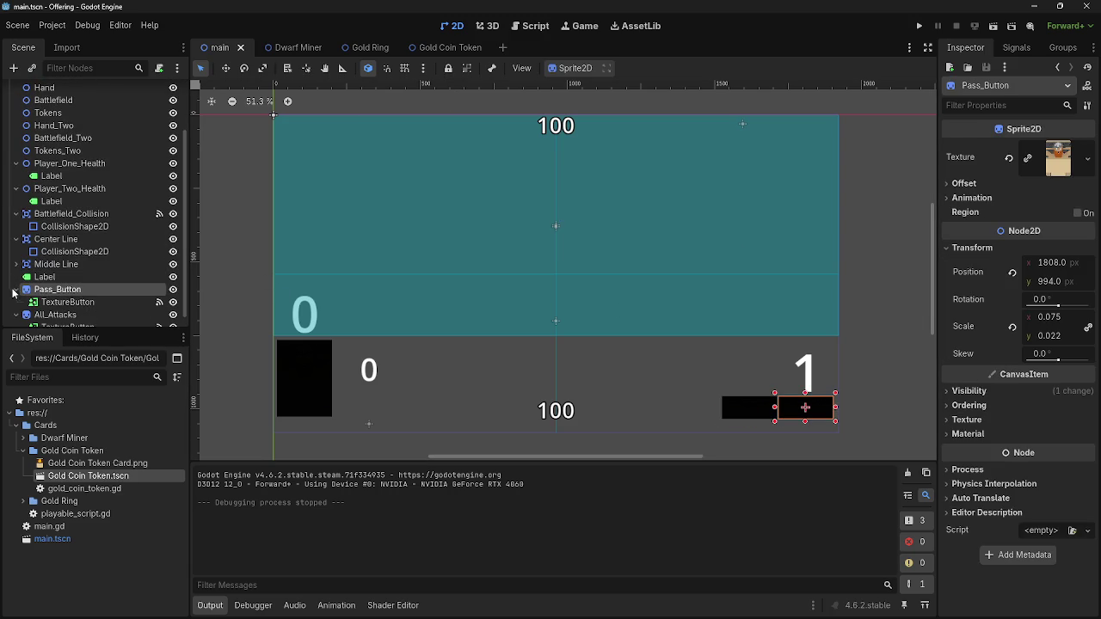
click(62, 302)
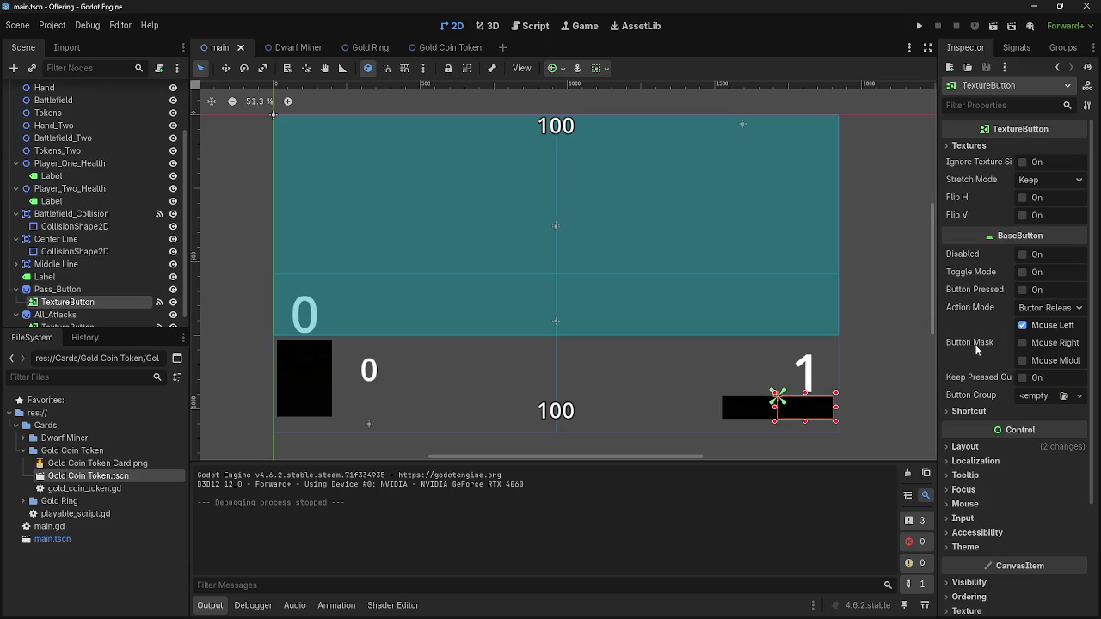
Toggle the TextureButton's Disabled property on and back off, then return to main.gd
click(1023, 255)
click(1022, 255)
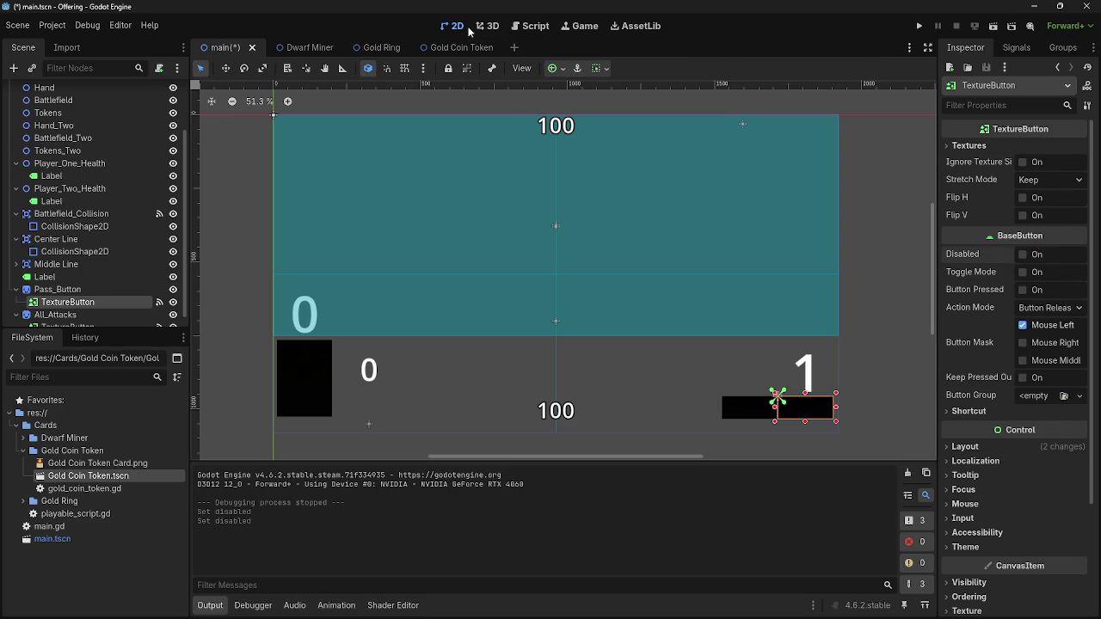
click(530, 25)
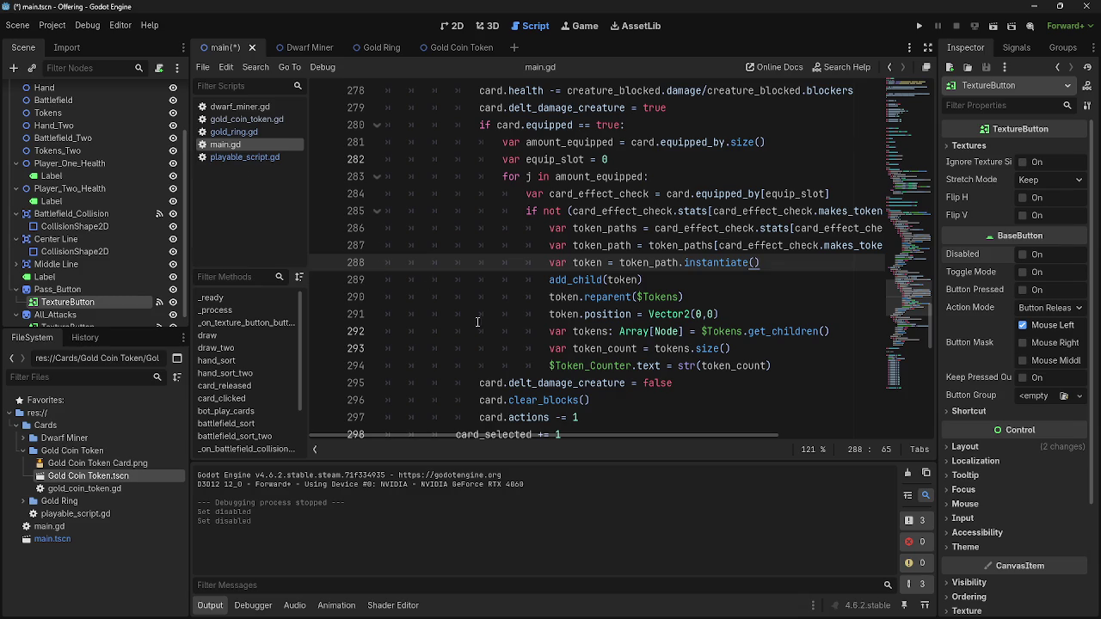
Unfold Passbutton's game_phase == 0 block and highlight every use of game_phase
scroll(439, 314, down, 10)
scroll(513, 329, down, 1)
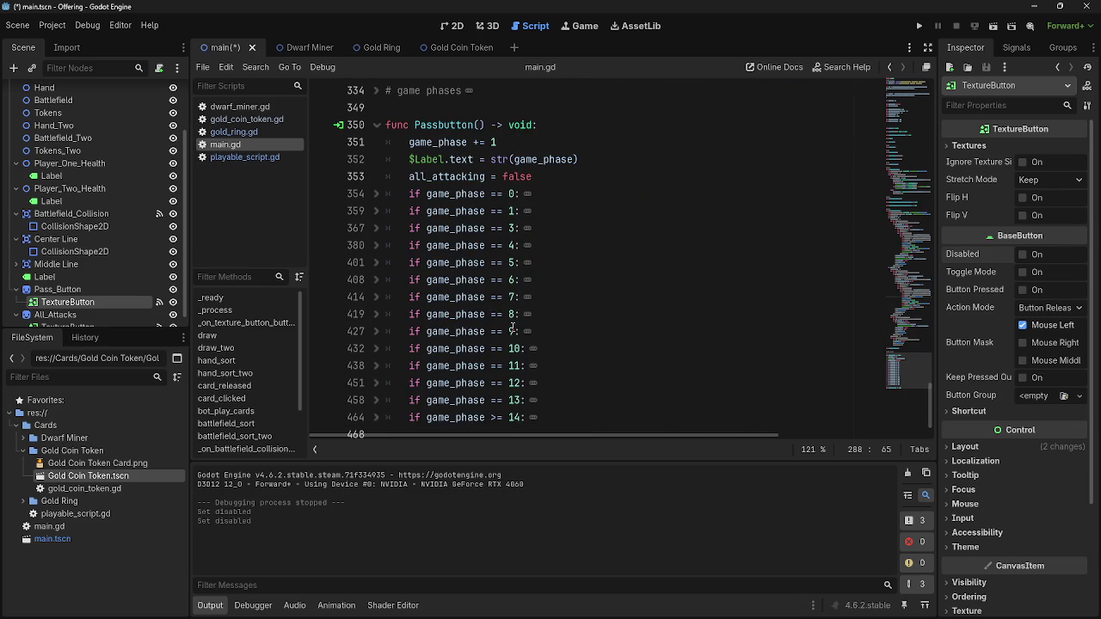
scroll(513, 328, down, 1)
click(374, 145)
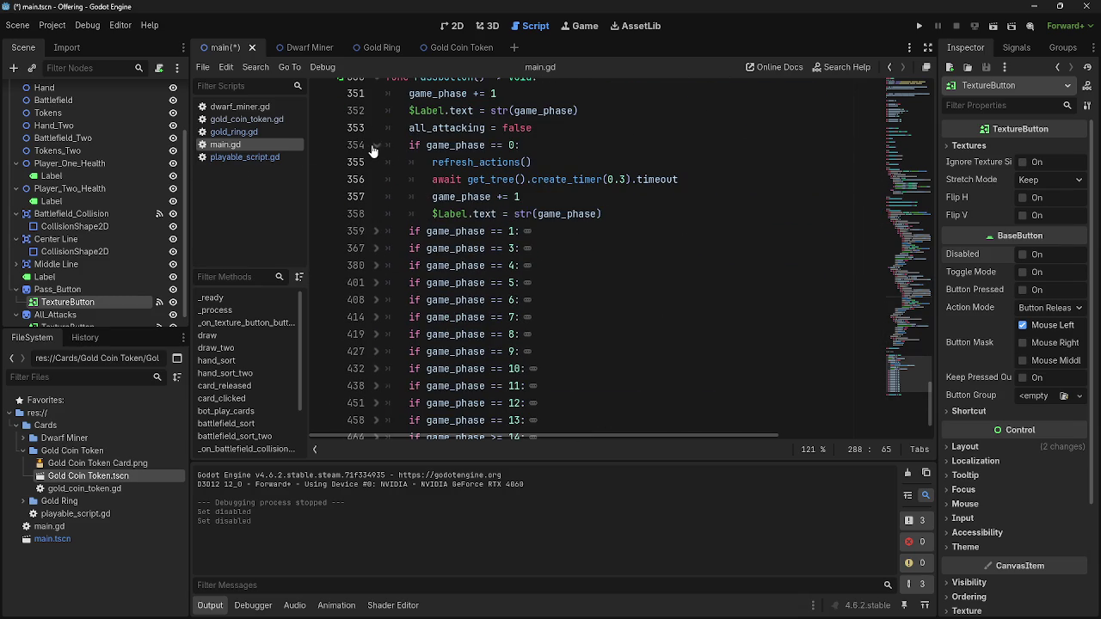
double_click(575, 215)
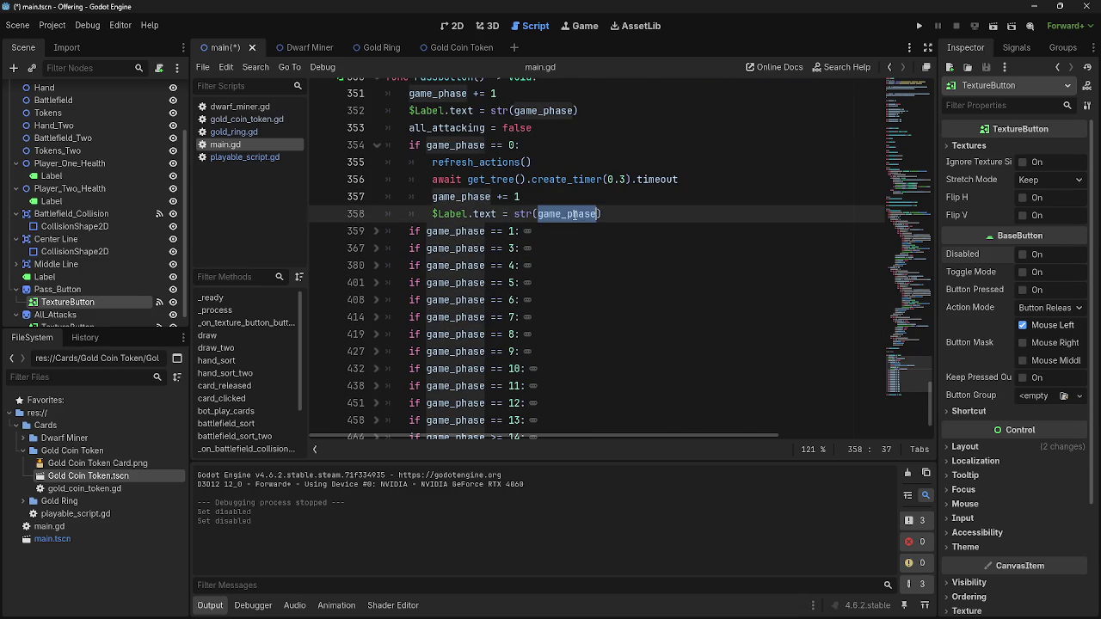
Check the $Label.text line, then select the Label showing 1 in the 2D view
scroll(527, 123, up, 1)
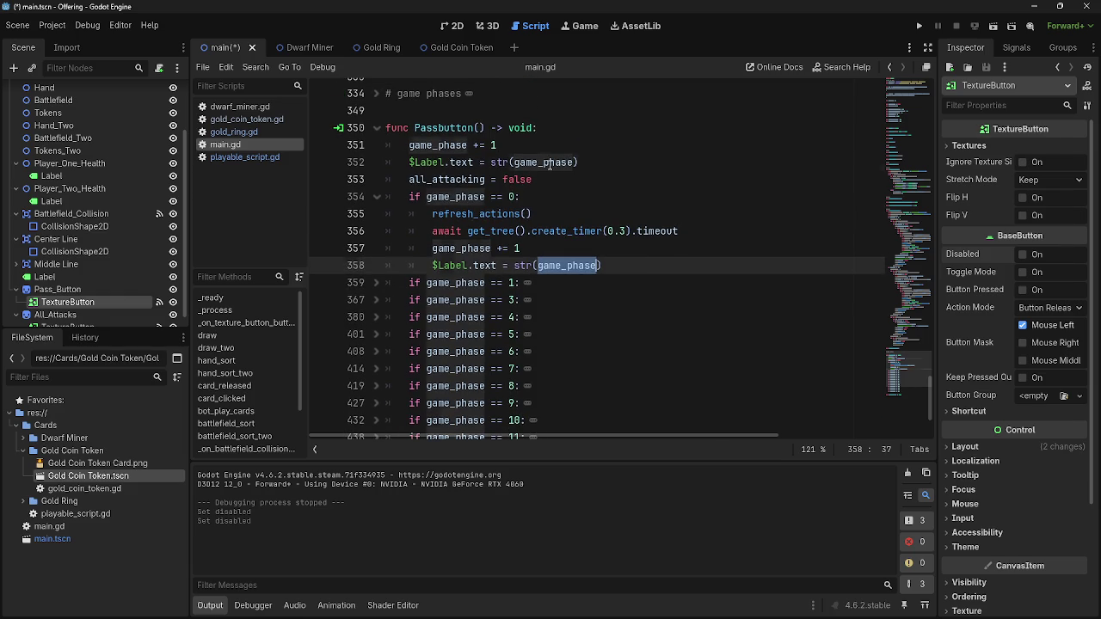
double_click(551, 162)
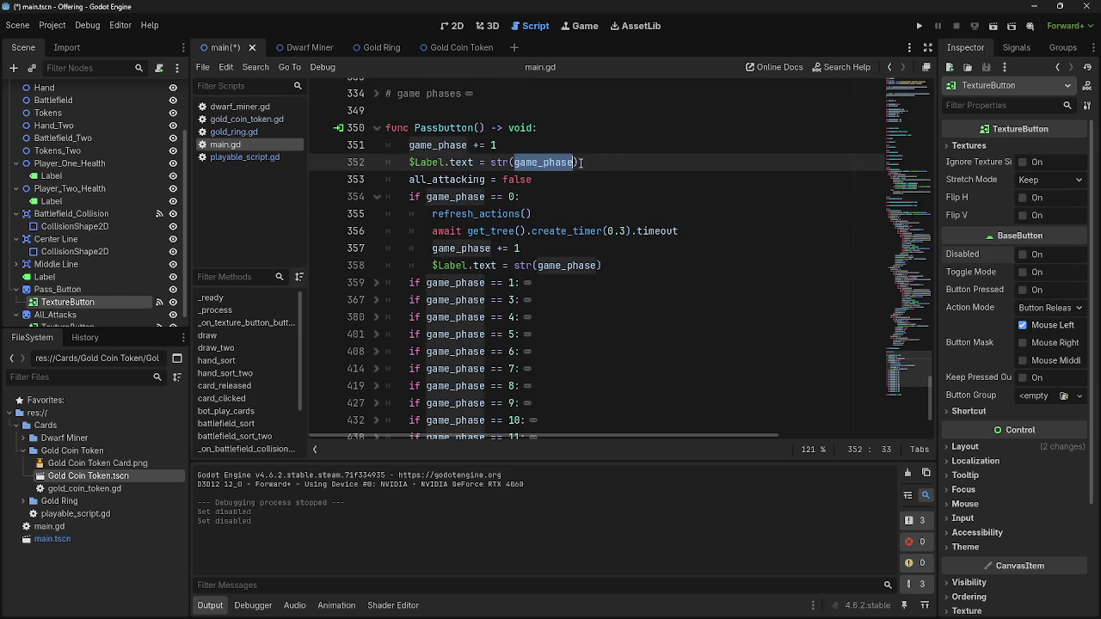
click(452, 25)
click(809, 372)
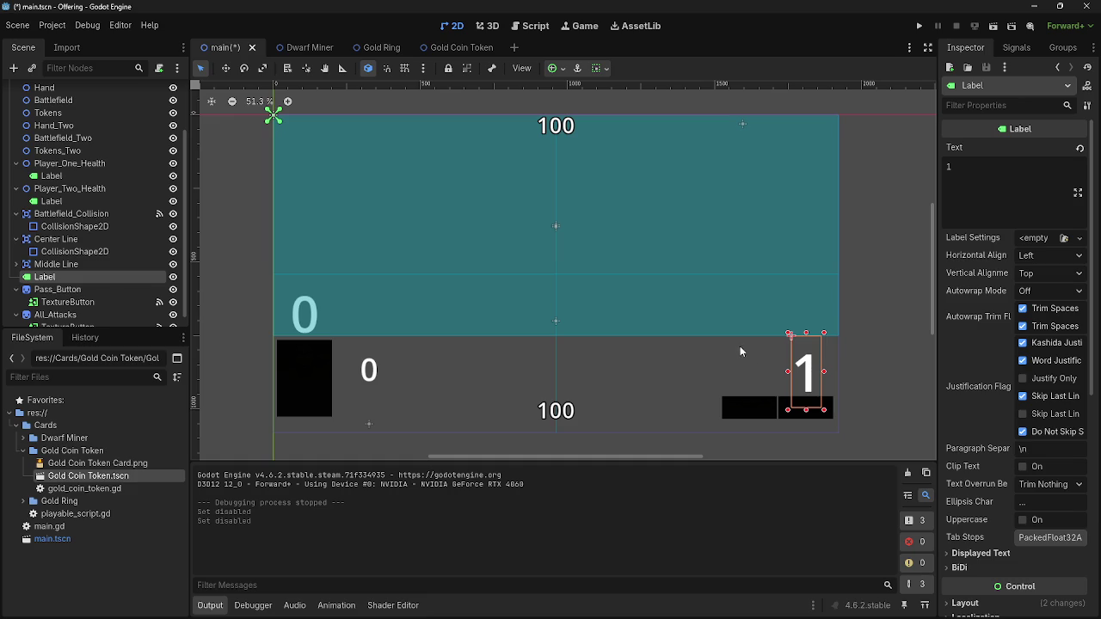
Cut the old Label node out of the scene
right_click(86, 279)
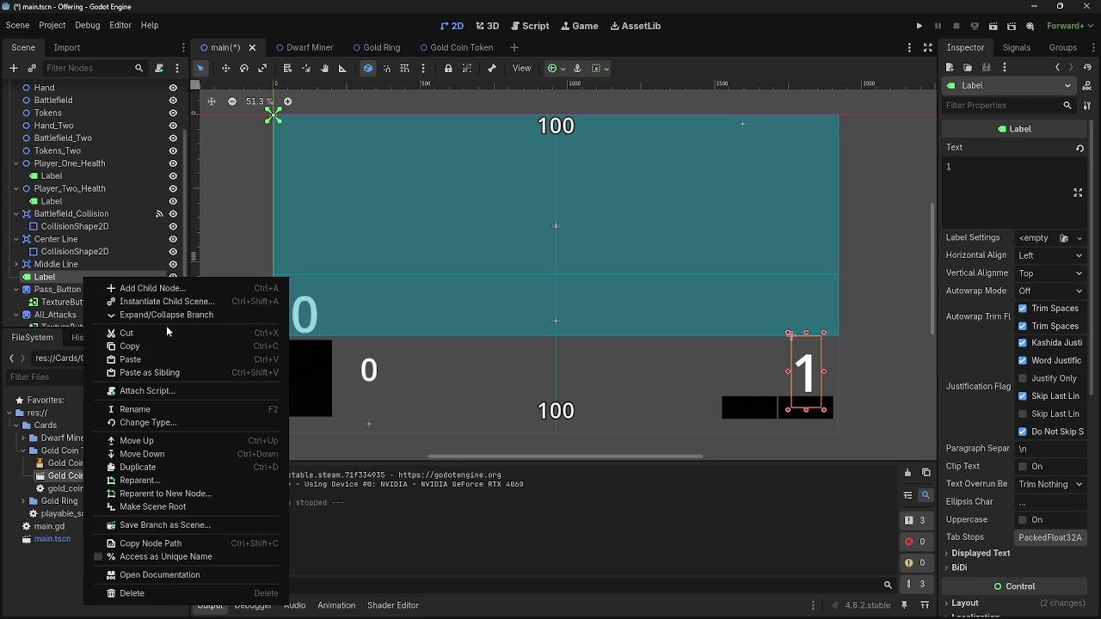
click(110, 334)
scroll(95, 190, up, 3)
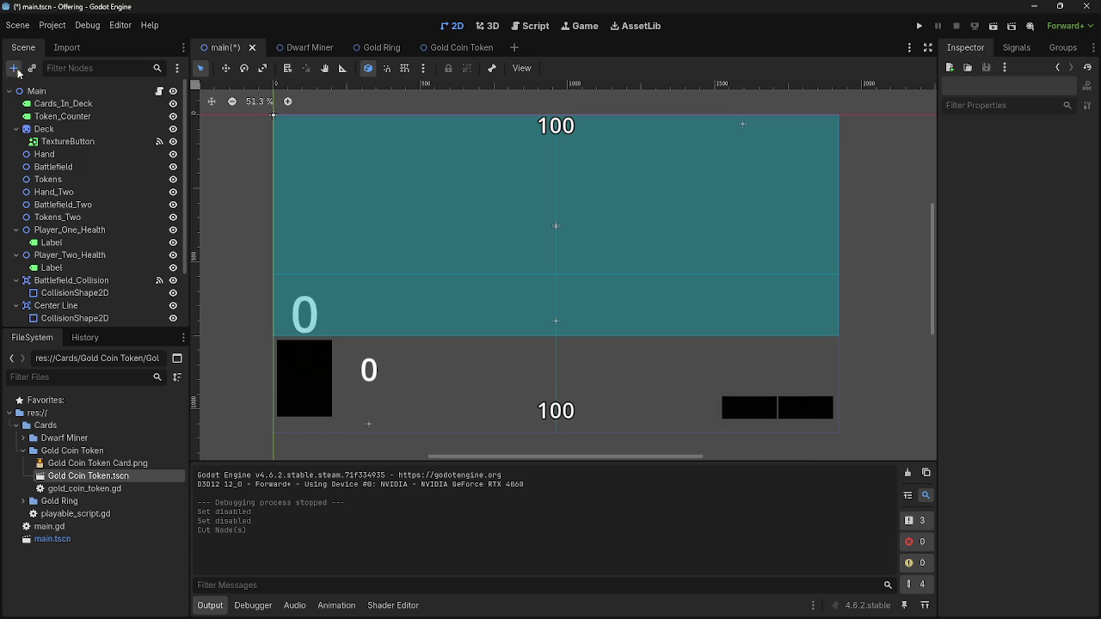
Add a new Label node from the Control types with Ctrl+A
key(ctrl+a)
key(alt+Tab)
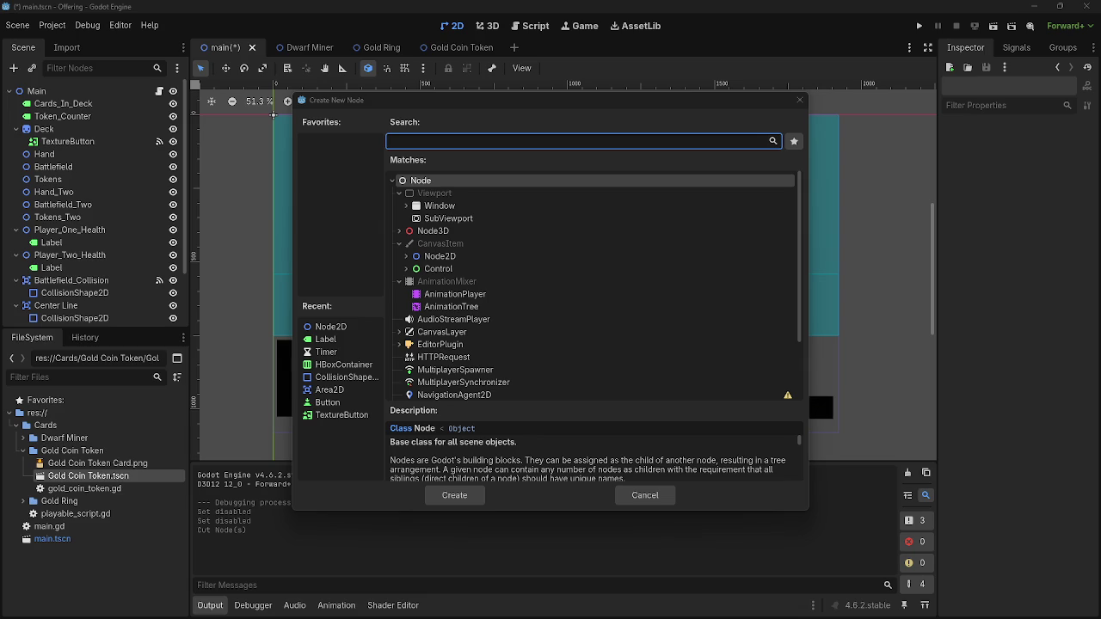
click(406, 268)
scroll(452, 345, down, 1)
scroll(452, 344, down, 1)
click(447, 327)
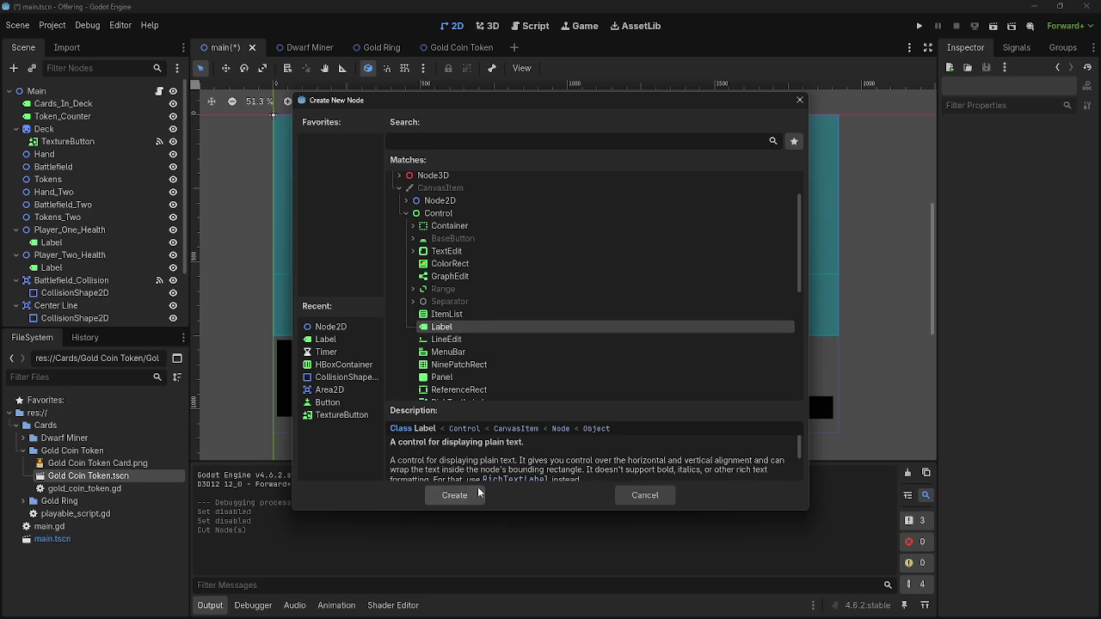
click(456, 496)
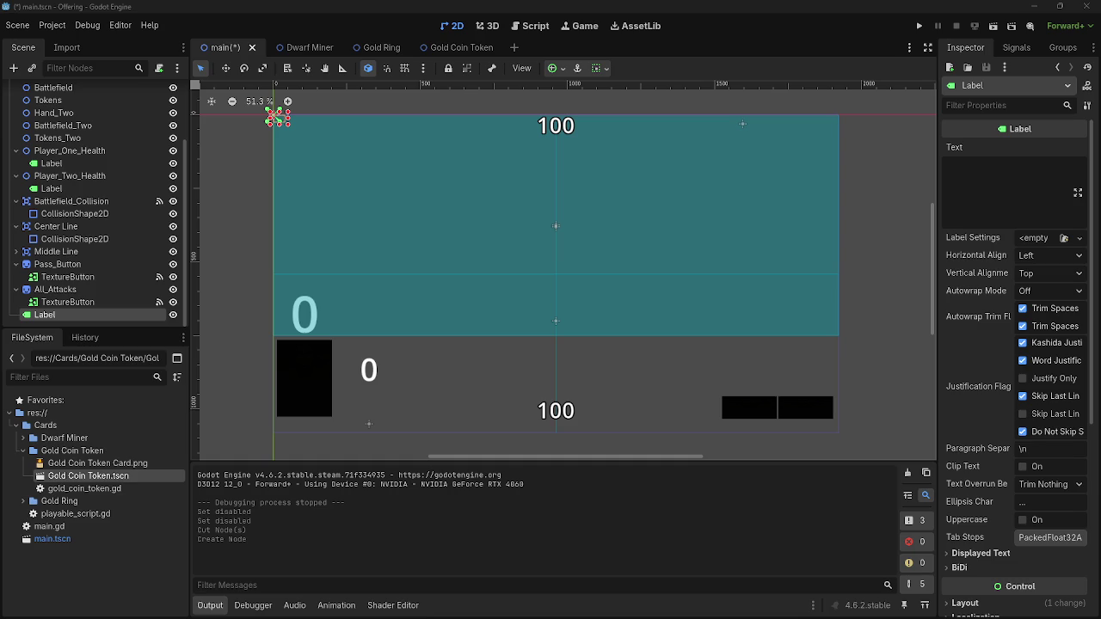
Move and resize the new Label, showing its Layout size and position values
drag(45, 315, 50, 265)
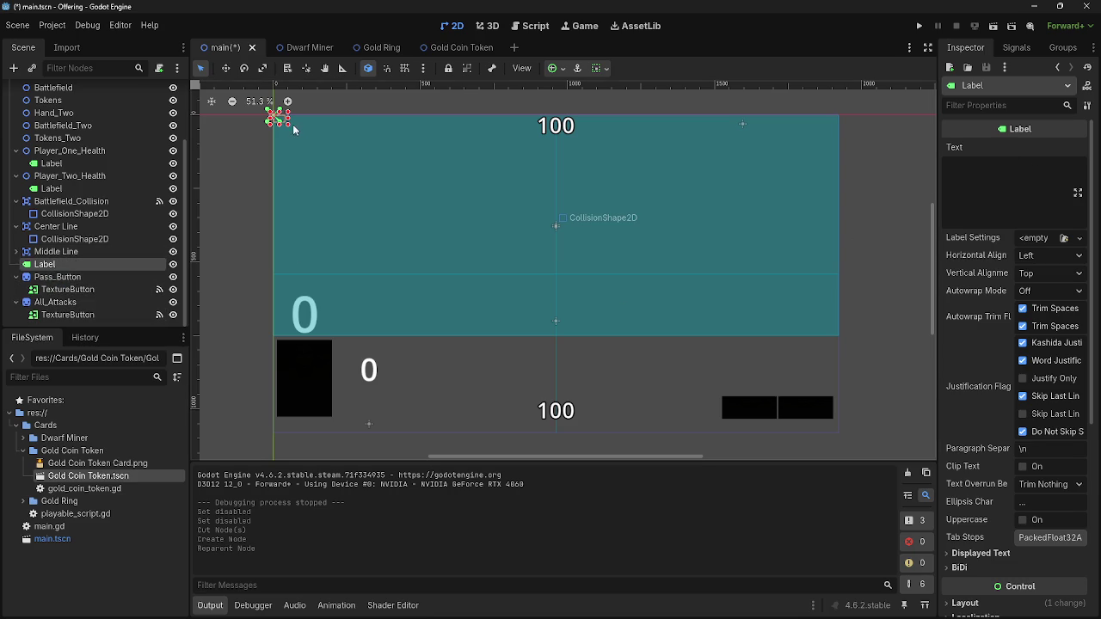
drag(289, 124, 555, 322)
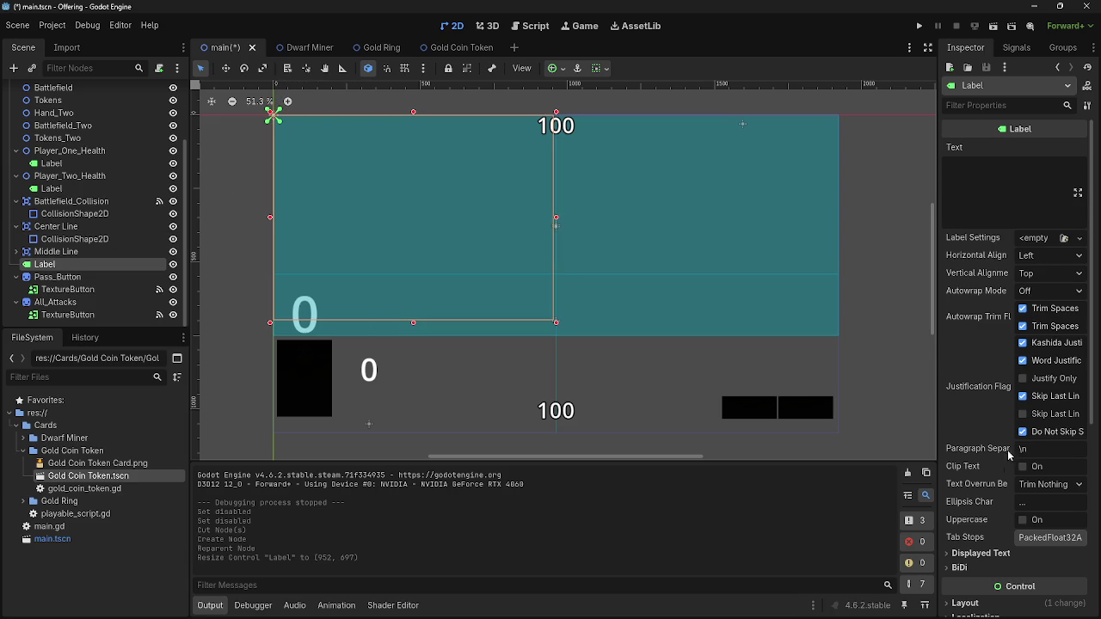
scroll(1005, 490, down, 3)
click(1004, 485)
scroll(1005, 482, down, 5)
click(981, 454)
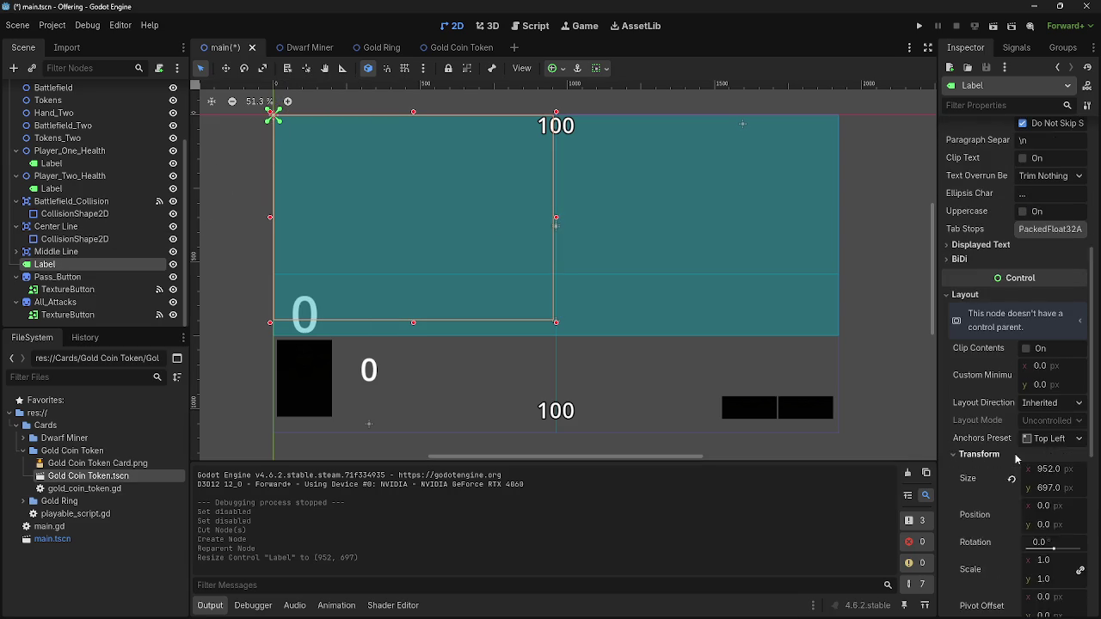
scroll(1032, 447, down, 3)
drag(1050, 384, 1011, 383)
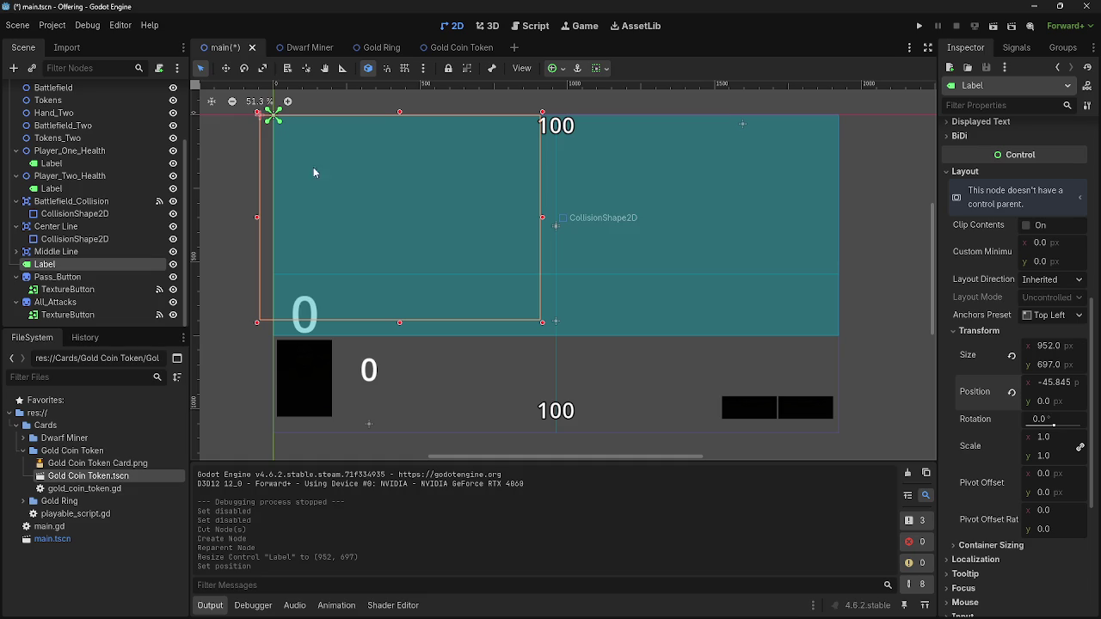
Shrink the Label to a small box just above the lower-right black buttons
mouse_move(258, 147)
mouse_down()
mouse_move(262, 176)
mouse_move(632, 335)
mouse_move(645, 317)
mouse_move(639, 348)
mouse_up()
click(637, 346)
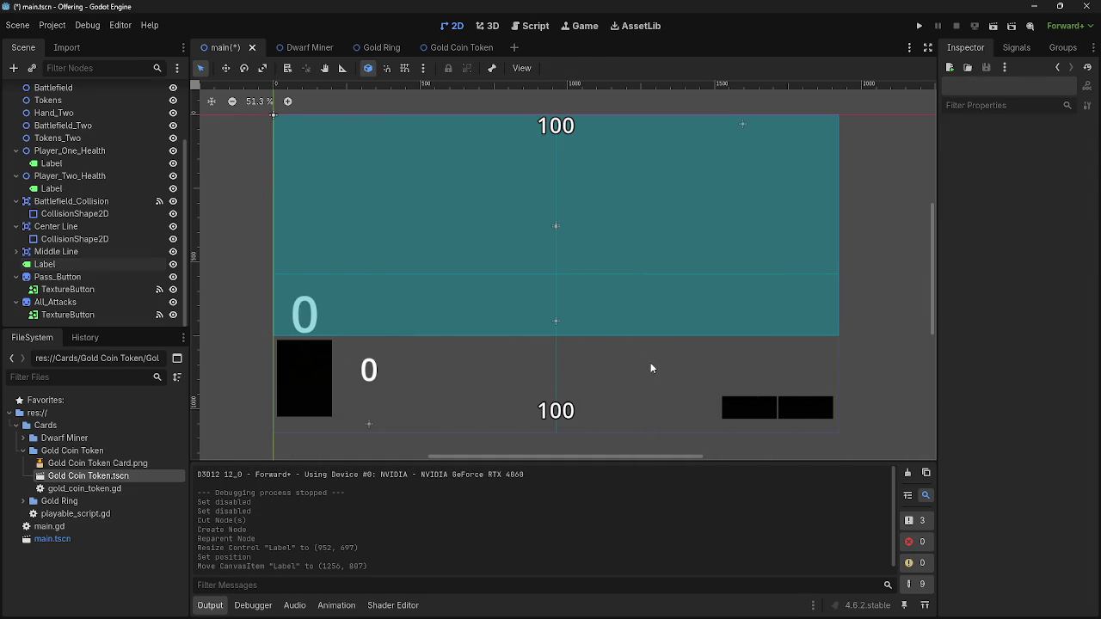
click(645, 352)
mouse_move(639, 350)
mouse_down()
mouse_move(776, 440)
mouse_move(574, 452)
mouse_move(792, 458)
mouse_move(460, 451)
mouse_up()
scroll(859, 442, right, 5)
drag(885, 426, 744, 313)
drag(528, 457, 628, 457)
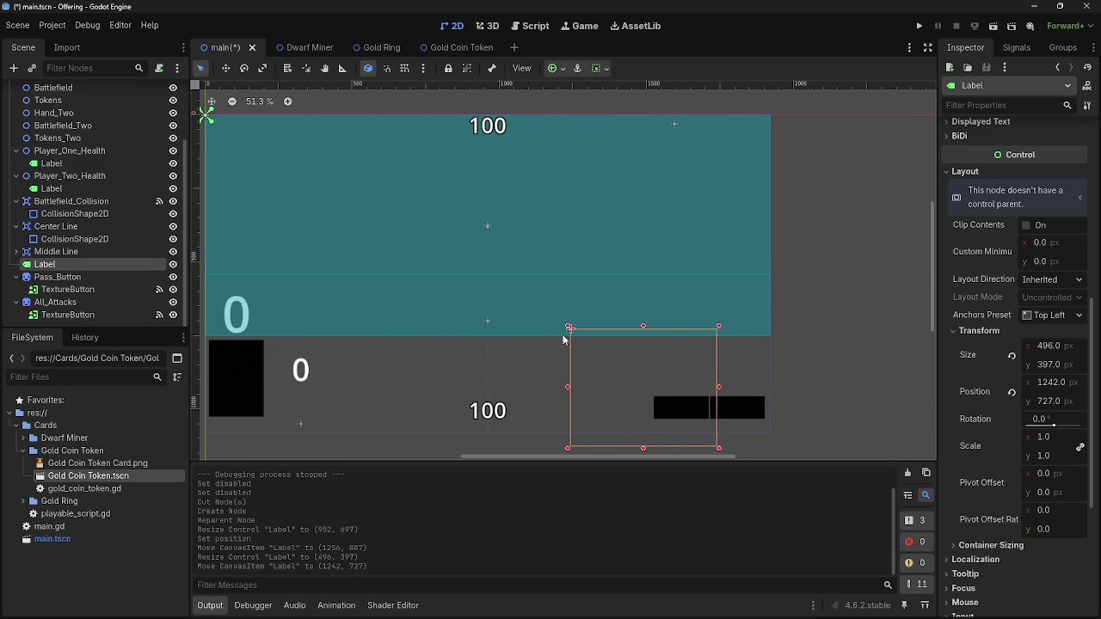
mouse_move(569, 328)
mouse_down()
mouse_move(637, 425)
mouse_move(731, 381)
mouse_move(707, 383)
mouse_move(747, 387)
mouse_move(737, 379)
mouse_up()
click(694, 370)
click(715, 381)
Try the Center anchor preset on the Label, undoing the resulting resize
click(1066, 316)
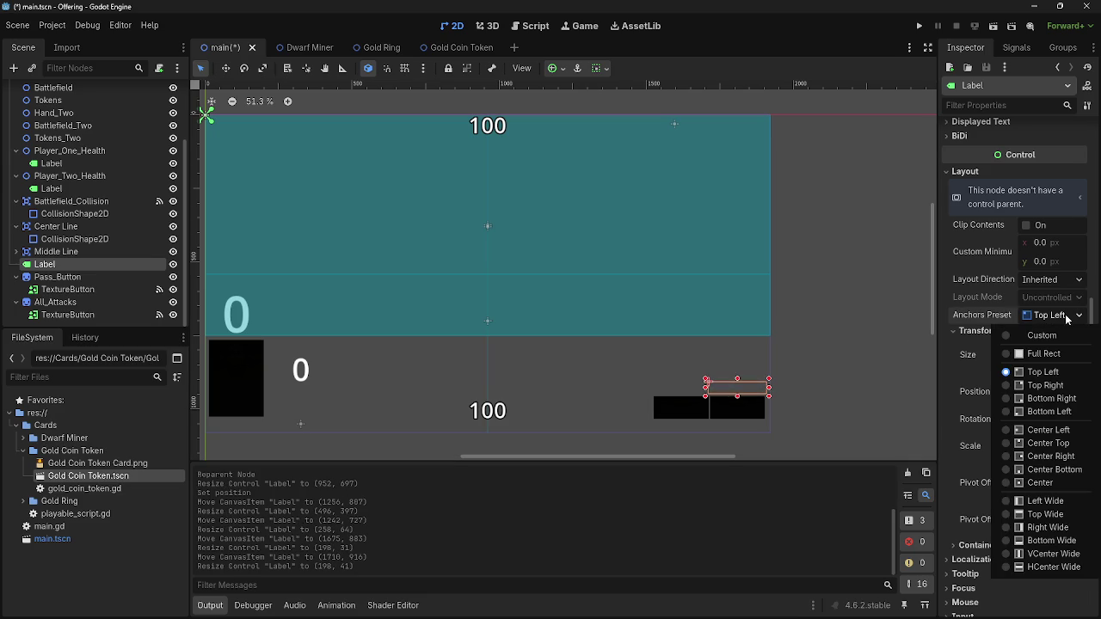
click(1066, 316)
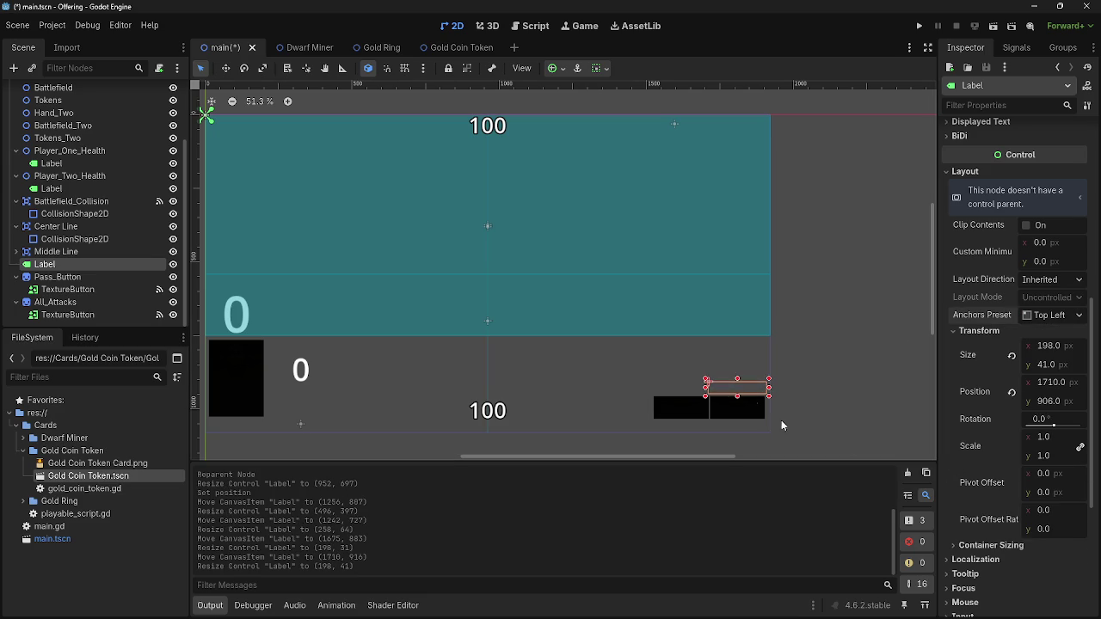
click(1047, 317)
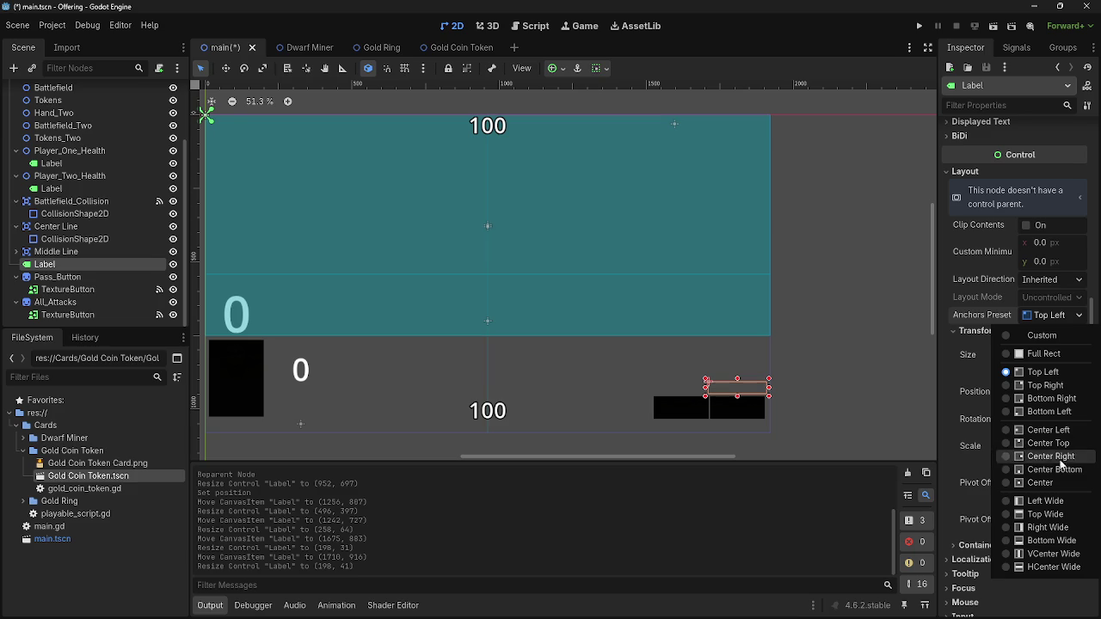
click(1049, 484)
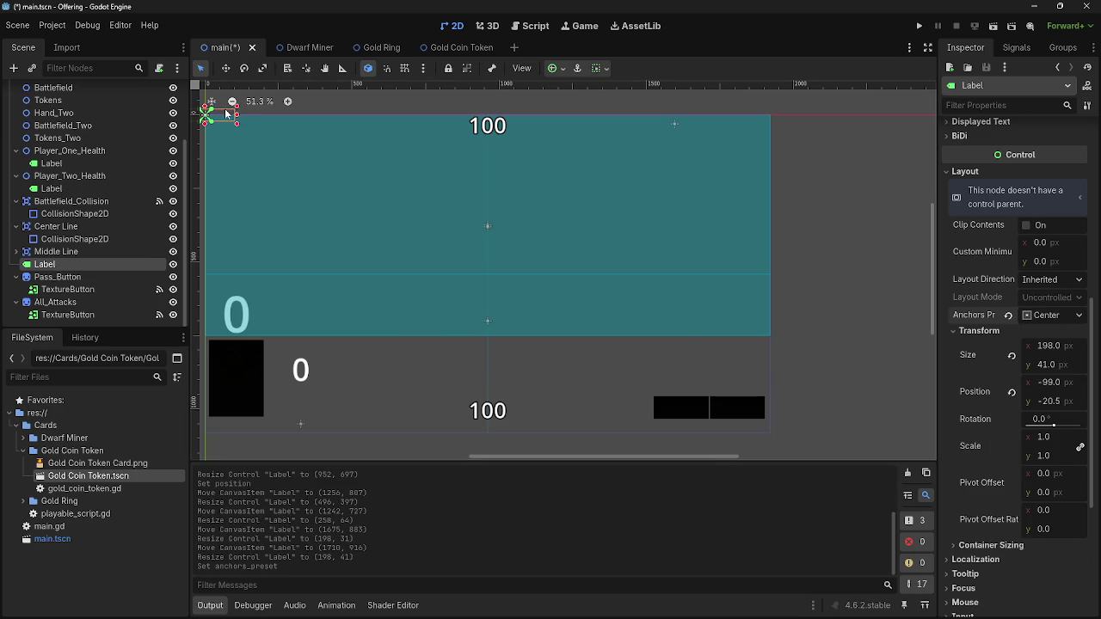
mouse_move(239, 127)
mouse_down()
mouse_move(310, 172)
mouse_move(241, 116)
mouse_move(364, 165)
mouse_move(663, 351)
mouse_move(754, 384)
mouse_up()
key(ctrl+z)
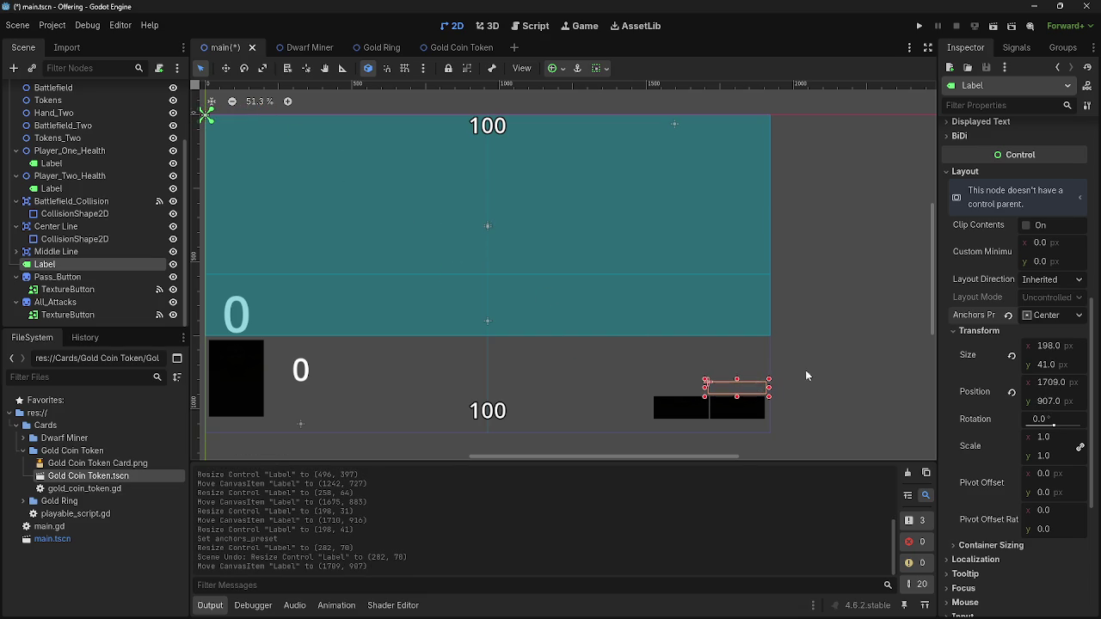
Type sample text egg in the Label's Text field and clear it again
scroll(1003, 258, up, 5)
click(1003, 182)
text(egg)
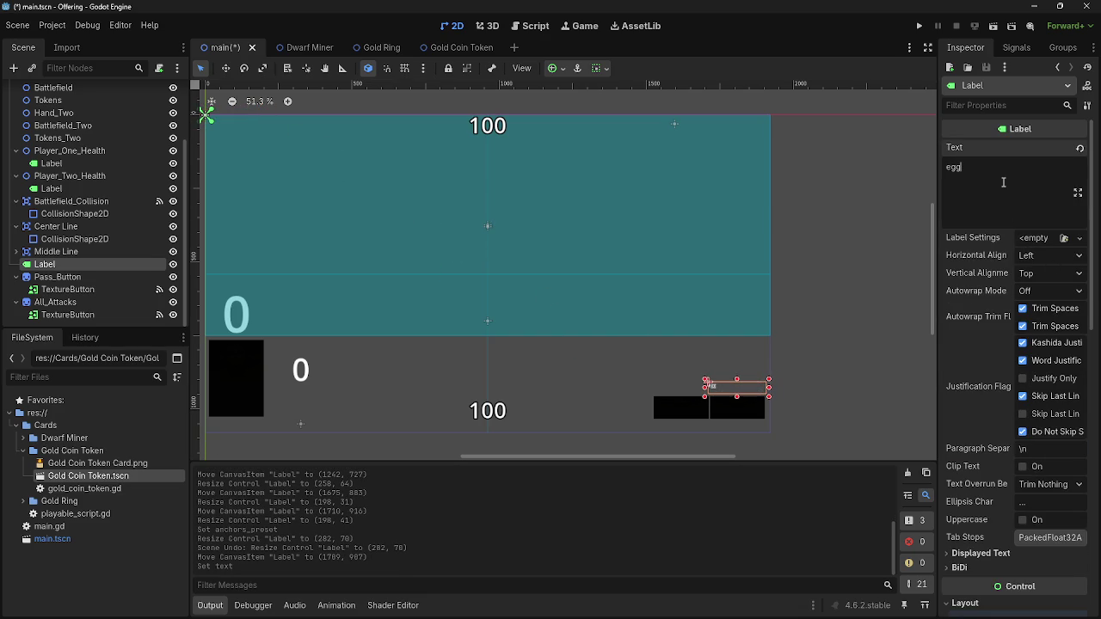
key(BackSpace)
key(BackSpace)
key(BackSpace)
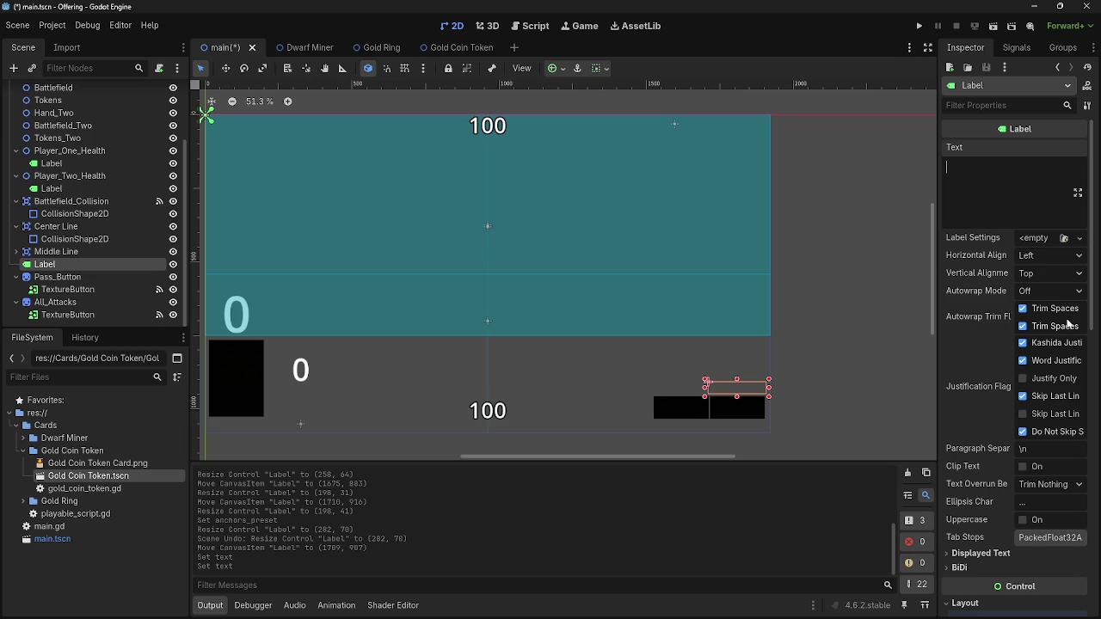
Reset the Label's anchors to Top Left and place it above the lower-right buttons
scroll(1069, 345, down, 3)
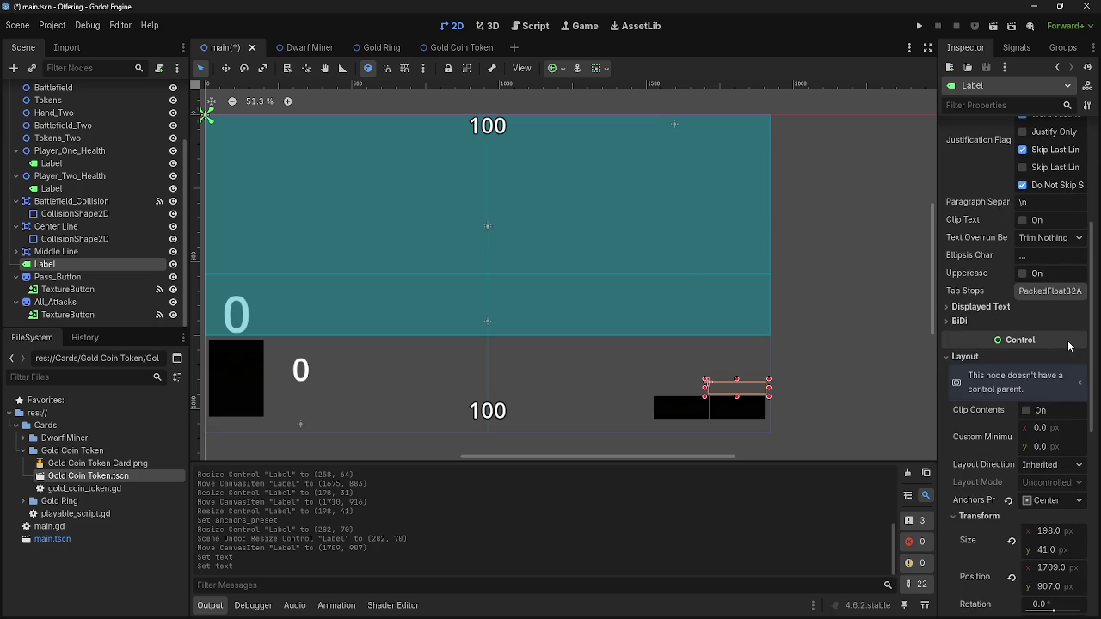
scroll(1069, 346, down, 2)
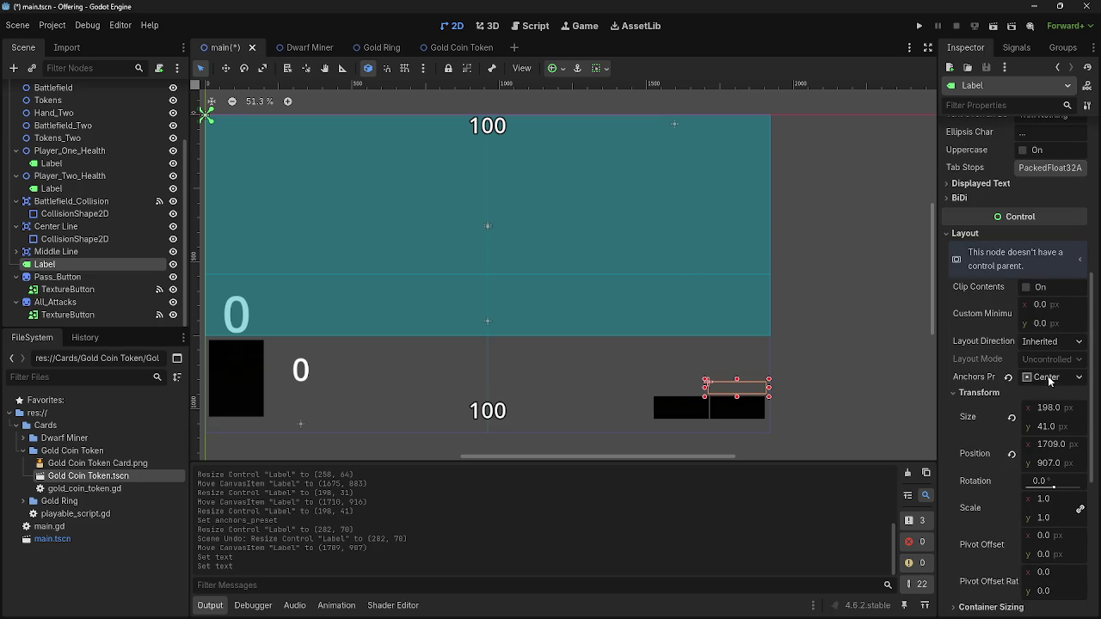
click(1008, 378)
mouse_move(307, 161)
mouse_down()
mouse_move(689, 404)
mouse_move(716, 389)
mouse_up()
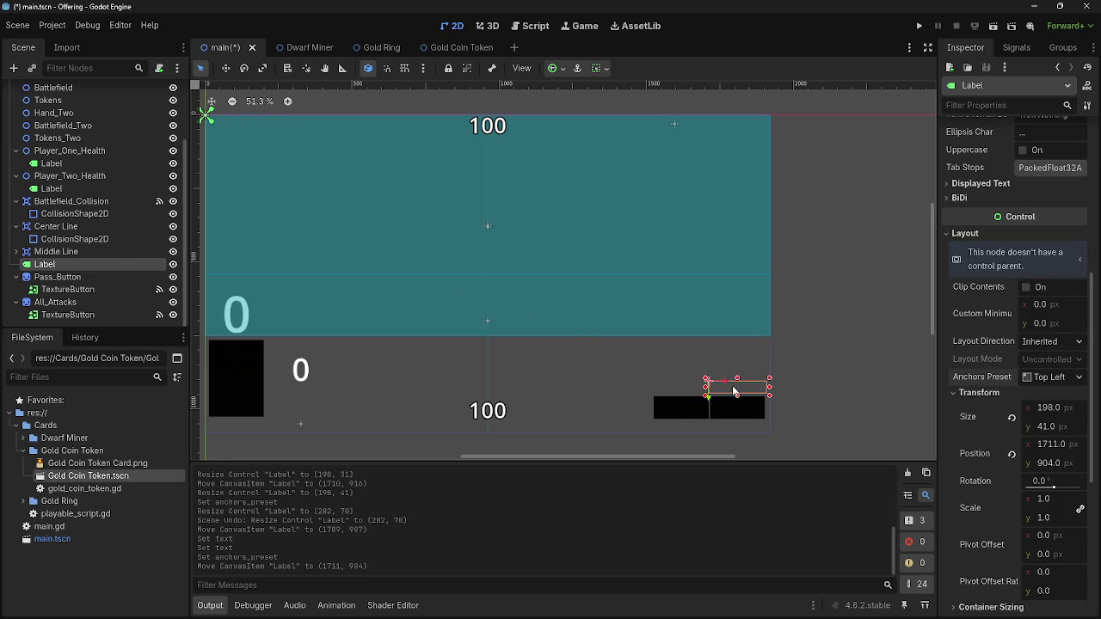
key(alt+Tab)
key(alt+Tab)
key(Escape)
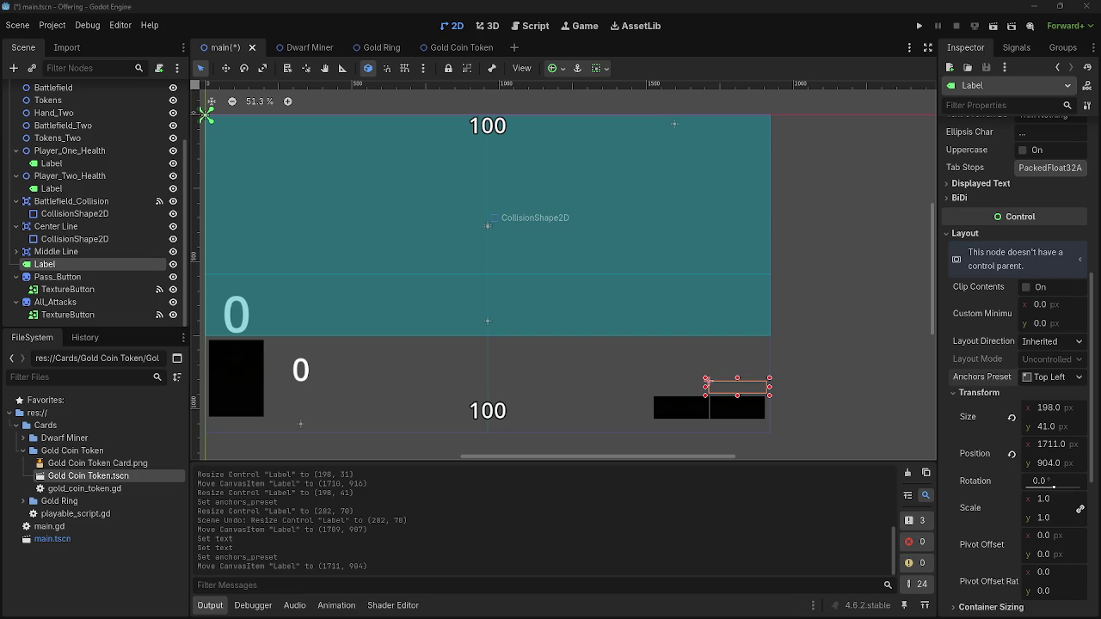
right_click(44, 265)
Cut the Label, add a CenterContainer, and size it about 179×38 above the pass button
click(93, 323)
click(13, 68)
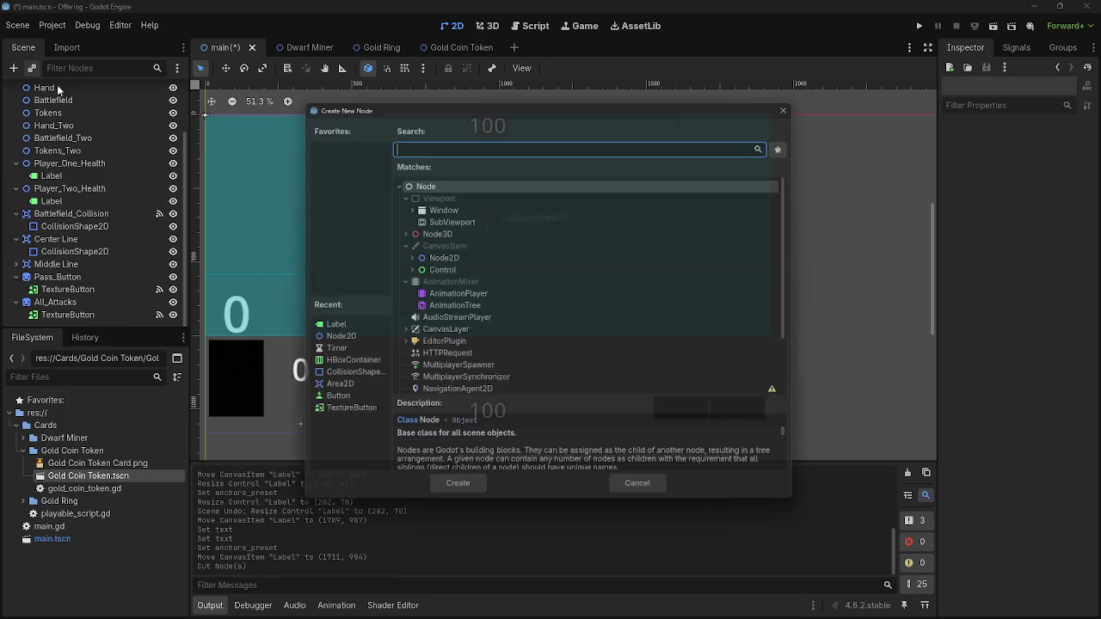
text(center)
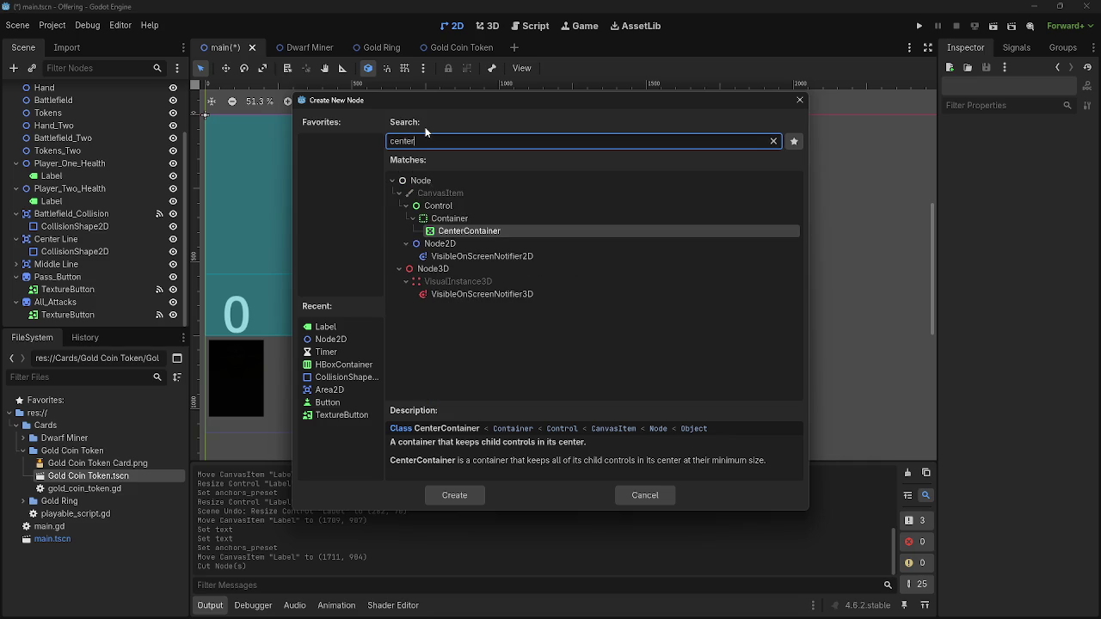
click(454, 495)
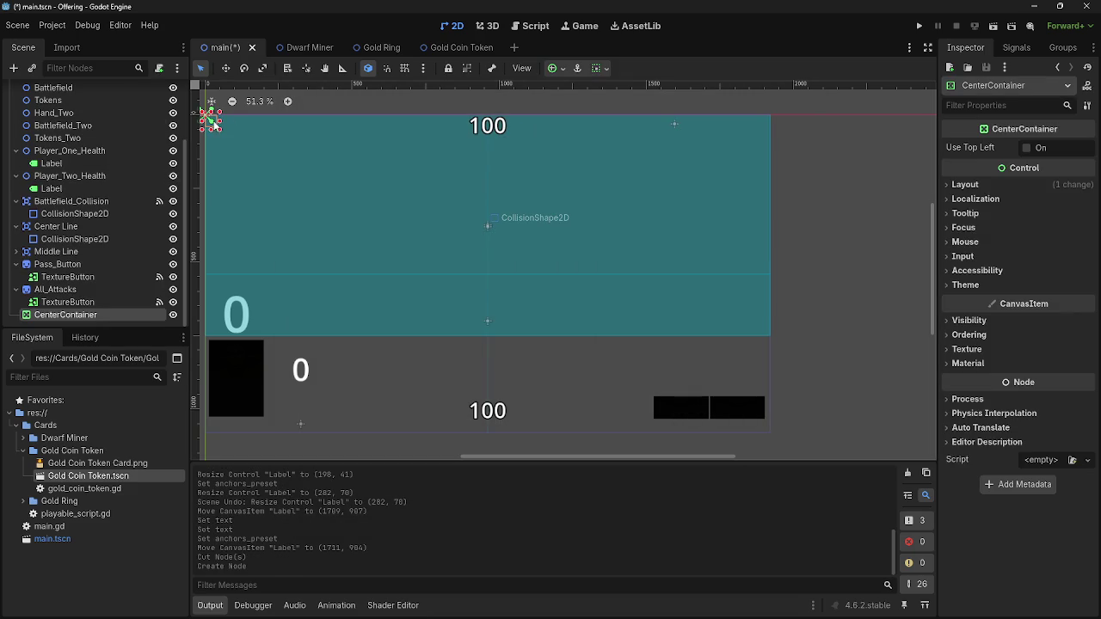
mouse_move(219, 135)
mouse_down()
mouse_move(284, 199)
mouse_move(249, 176)
mouse_move(731, 372)
mouse_up()
mouse_move(703, 336)
mouse_down()
mouse_move(733, 393)
mouse_move(737, 380)
mouse_move(772, 392)
mouse_move(749, 386)
mouse_up()
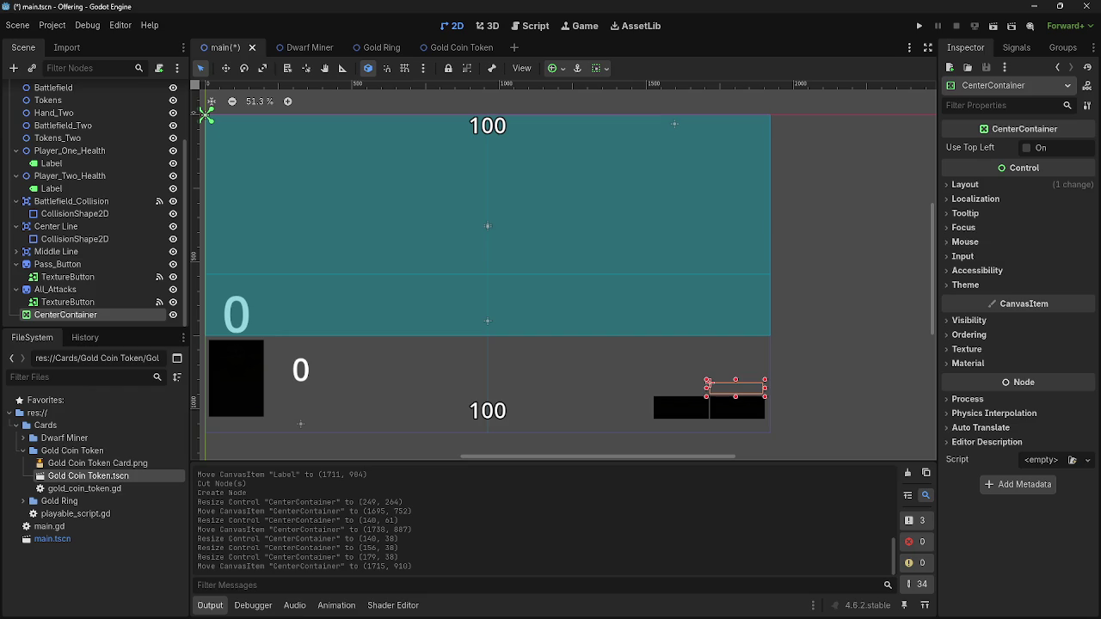
Add a Label child to the CenterContainer with text egg
click(13, 68)
text(label)
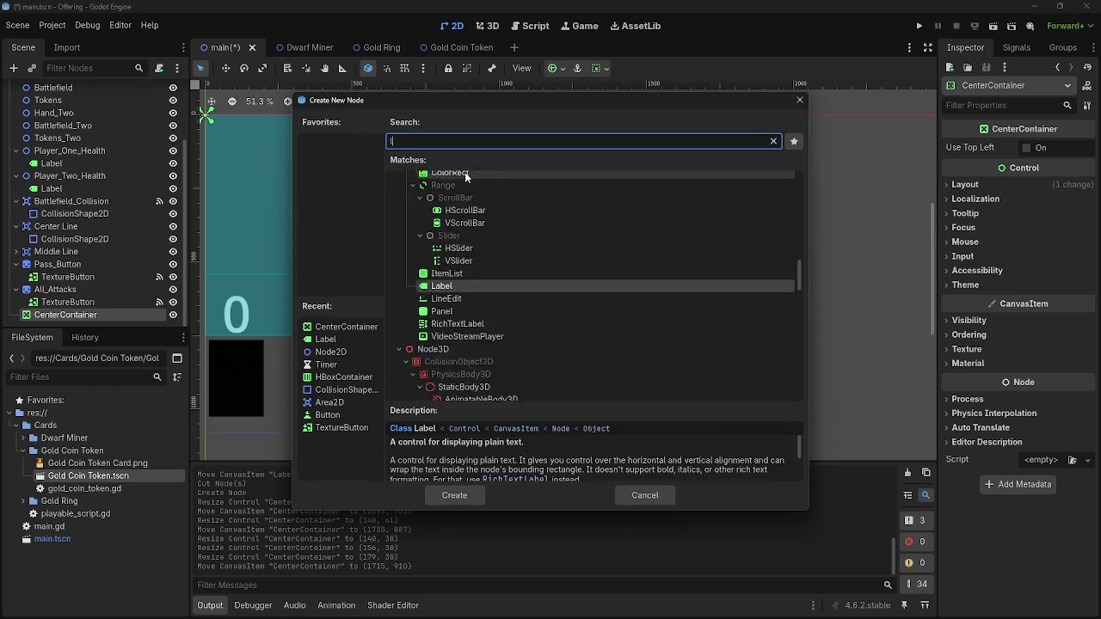
click(454, 495)
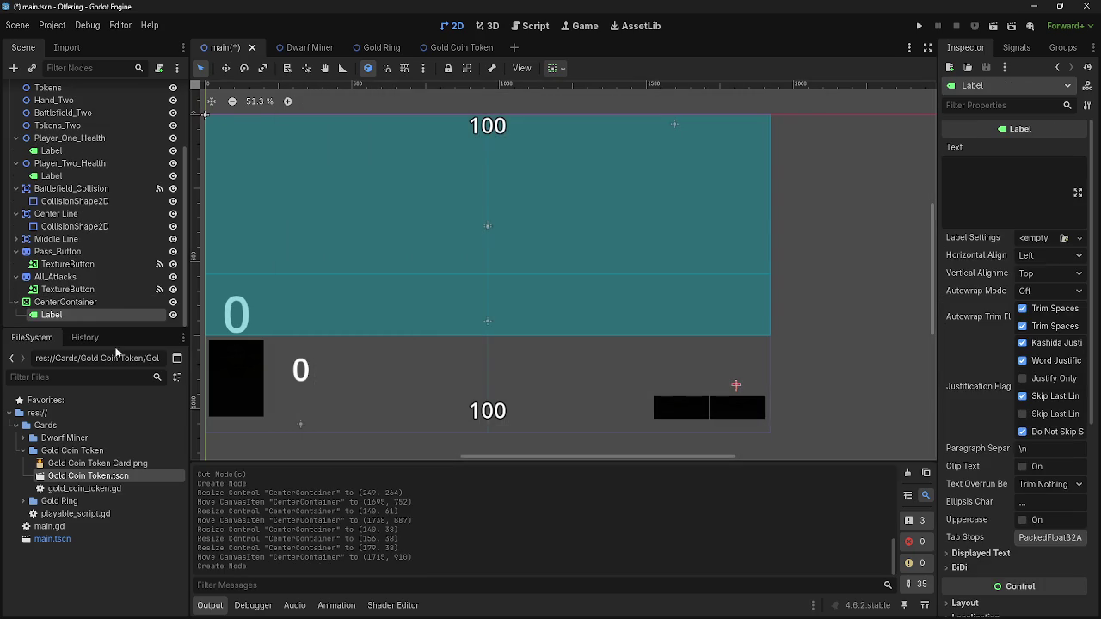
click(1008, 164)
text(egg)
Enable the Font Outline Color theme override on the egg Label
scroll(762, 403, up, 1)
scroll(754, 413, down, 2)
scroll(754, 396, up, 1)
scroll(754, 395, down, 2)
scroll(754, 397, up, 6)
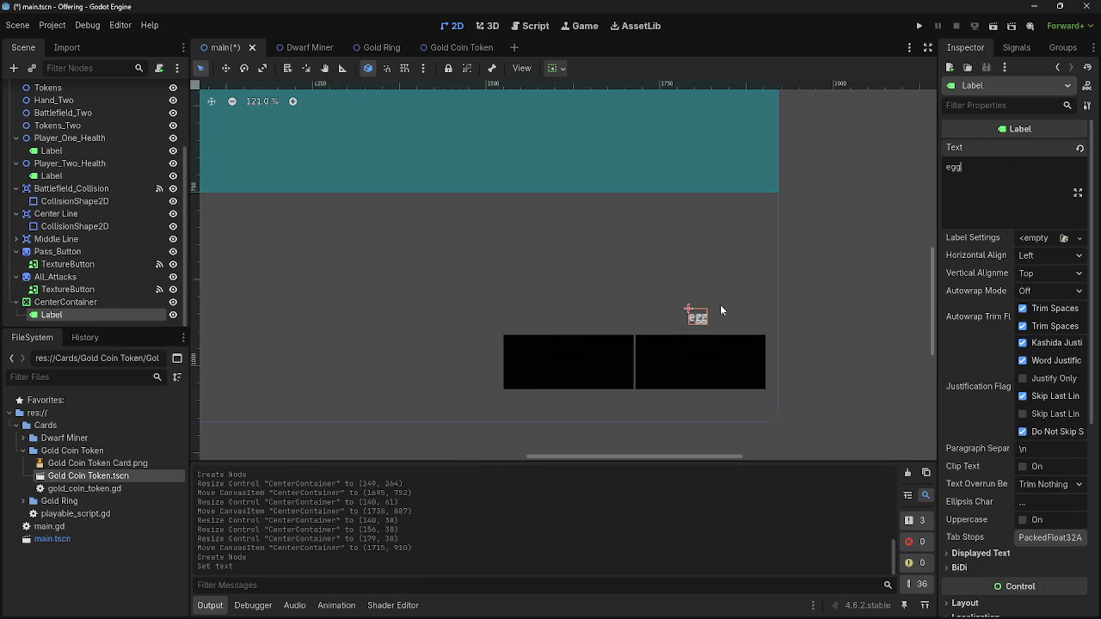
scroll(971, 389, down, 5)
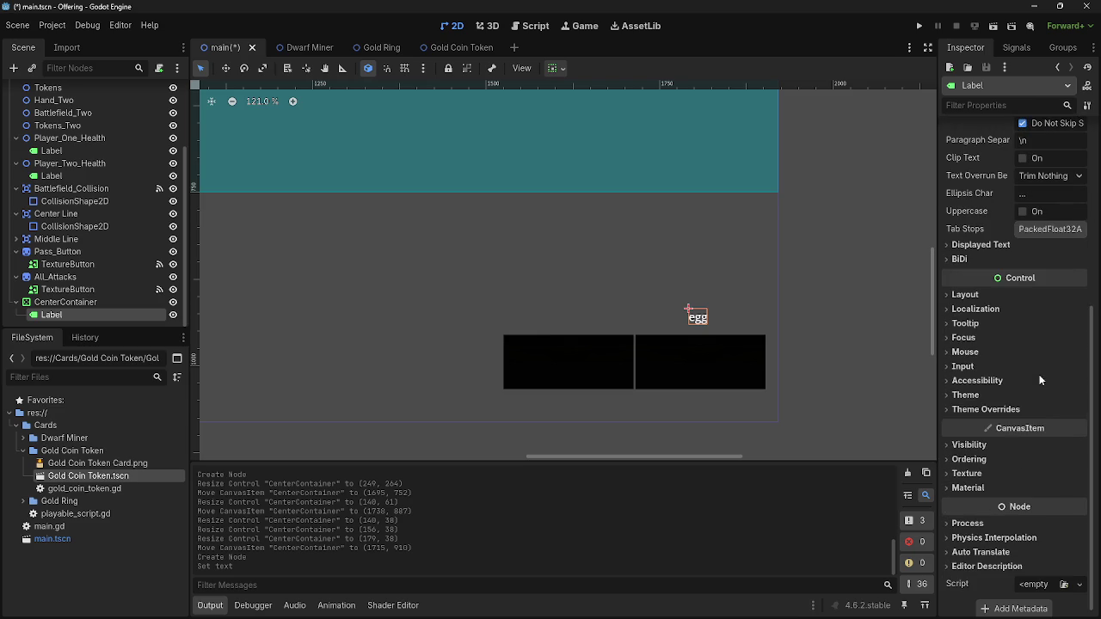
click(1002, 396)
click(989, 444)
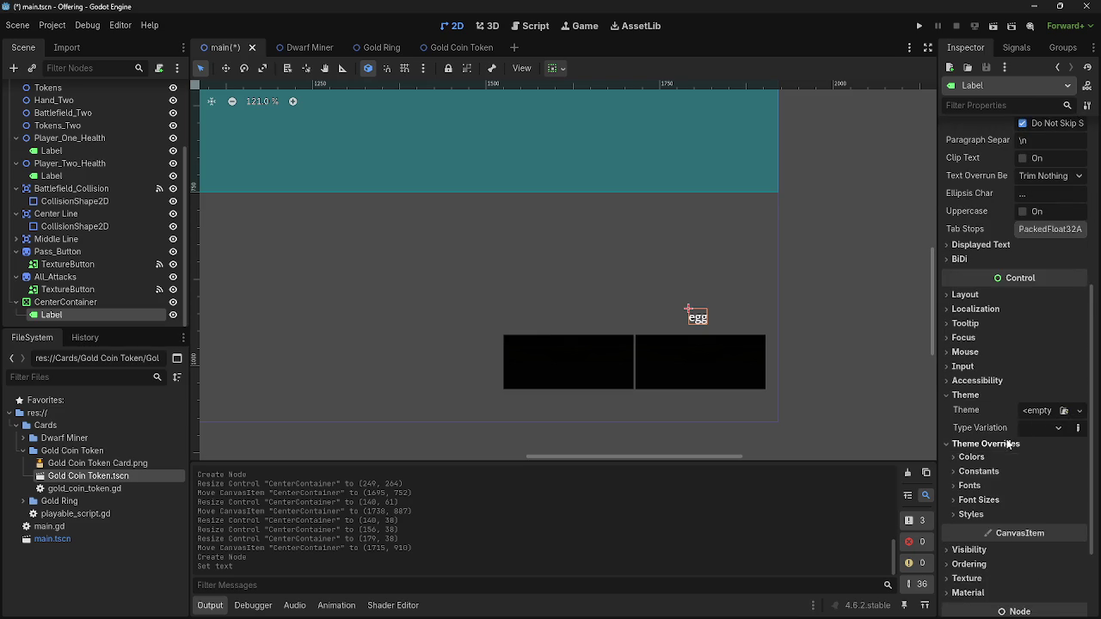
click(980, 396)
click(990, 450)
click(1013, 452)
click(1006, 436)
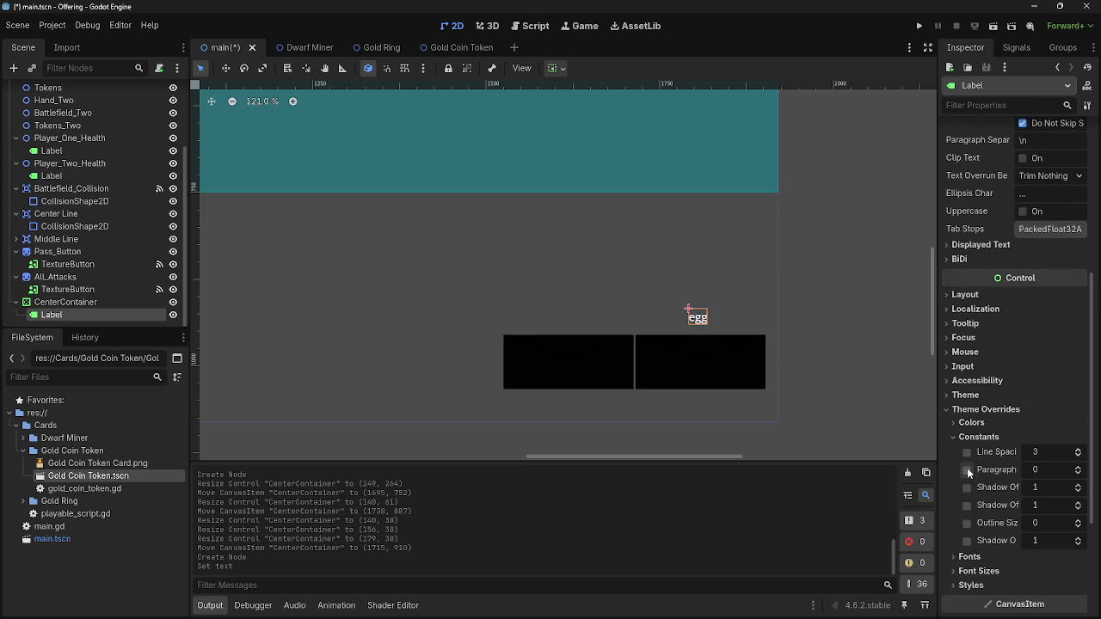
click(972, 436)
click(969, 424)
click(967, 473)
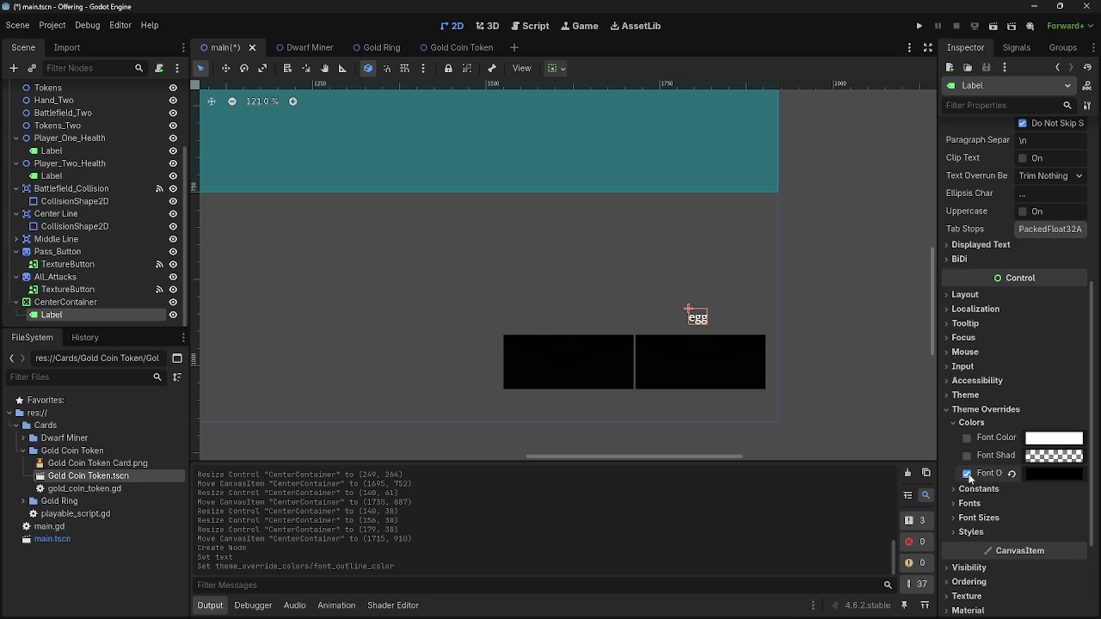
click(971, 422)
Enable the Font Size override and raise it to 39
click(981, 465)
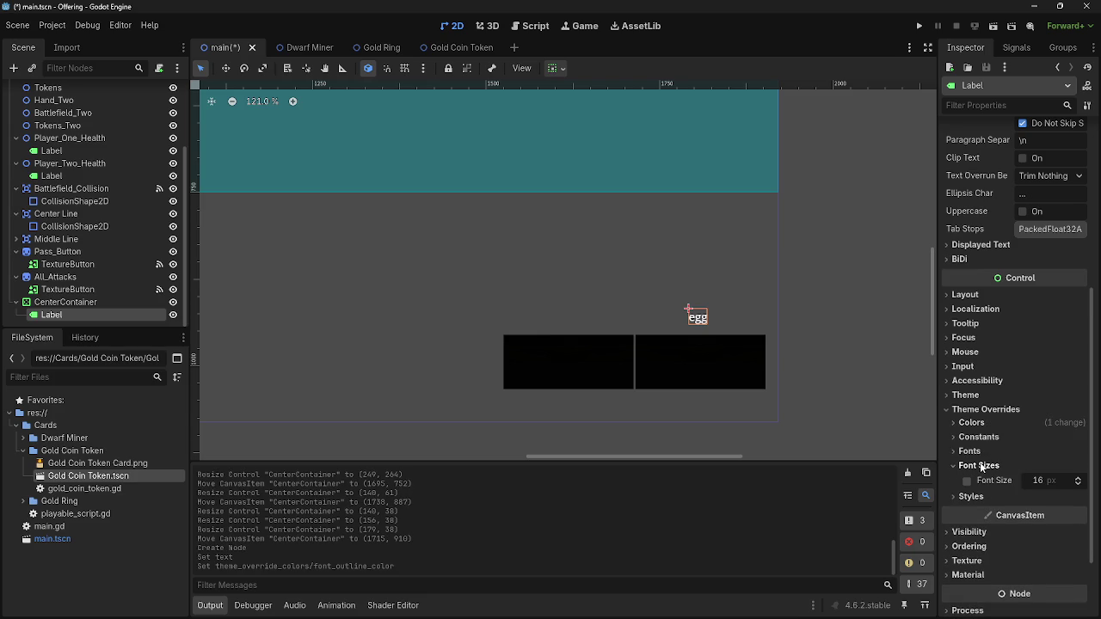
click(1079, 478)
click(1078, 479)
click(1078, 478)
click(1079, 478)
click(1079, 478)
click(1078, 479)
click(1078, 479)
click(1079, 478)
click(1078, 479)
click(1078, 478)
click(1078, 478)
click(1079, 478)
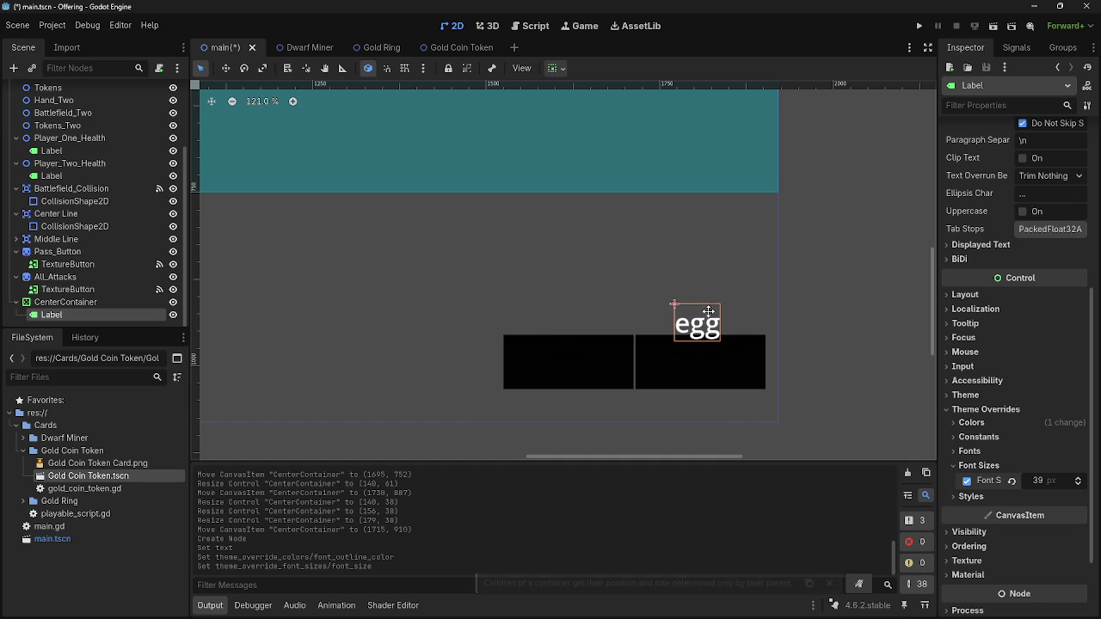
Move the CenterContainer holding egg up slightly
click(97, 302)
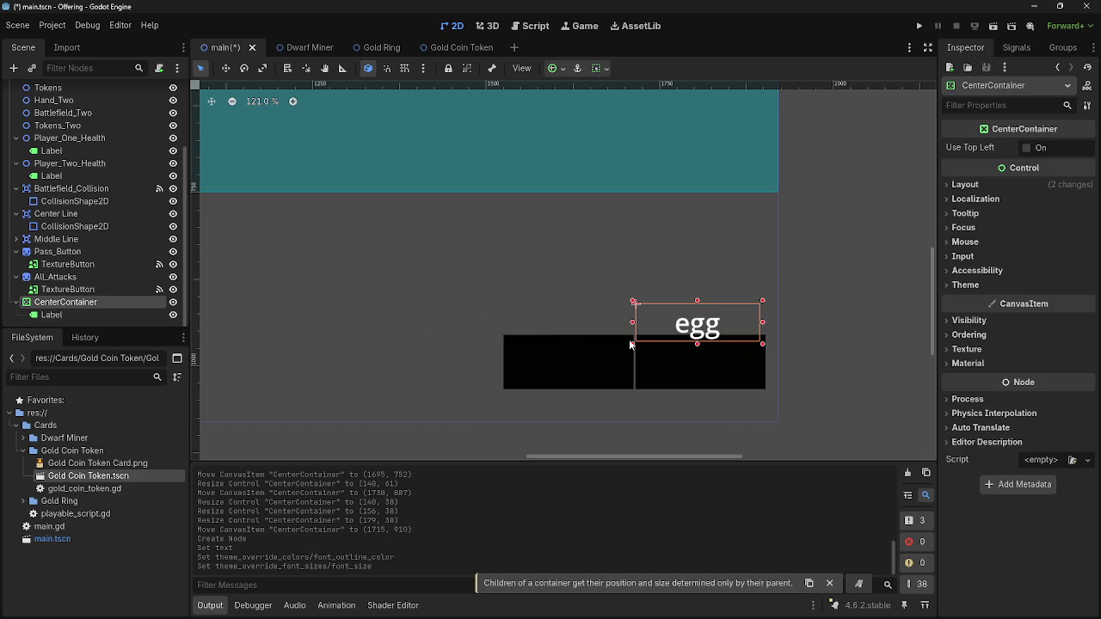
click(695, 325)
click(89, 303)
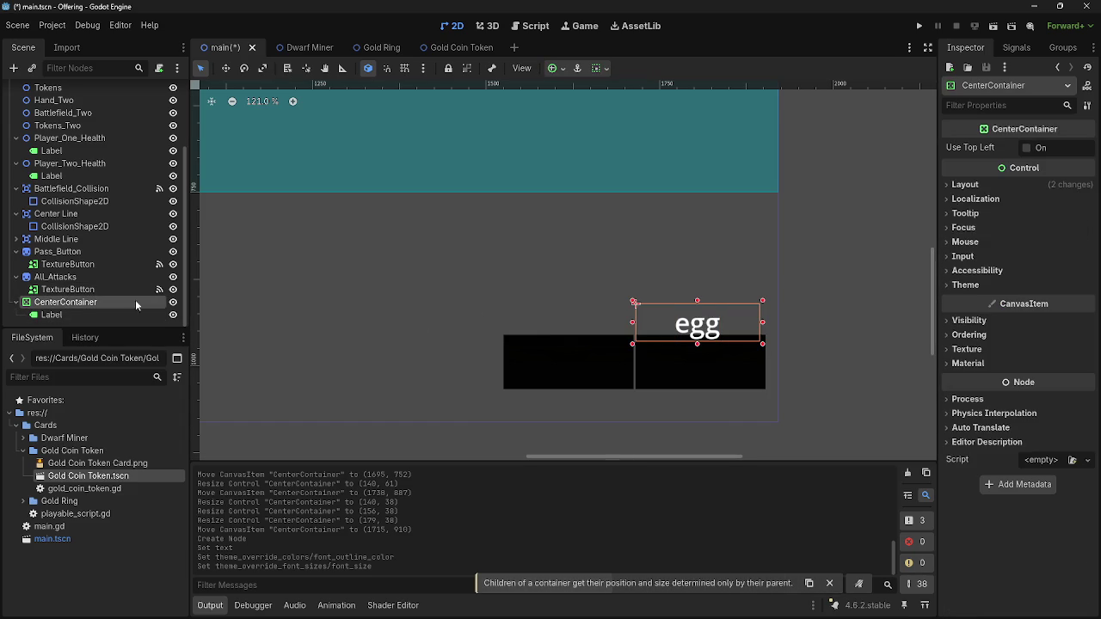
drag(742, 321, 745, 311)
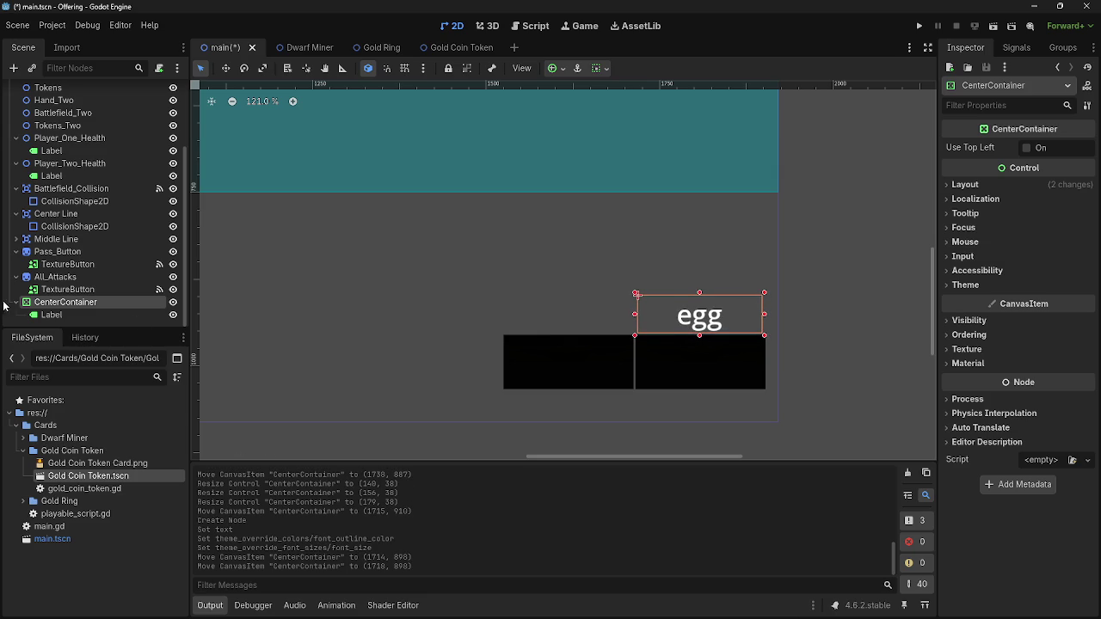
Enable the Outline Size override on the egg Label and thicken its outline
click(52, 315)
click(1000, 451)
click(1002, 453)
click(1000, 439)
click(1000, 438)
click(1000, 424)
click(1000, 424)
click(997, 438)
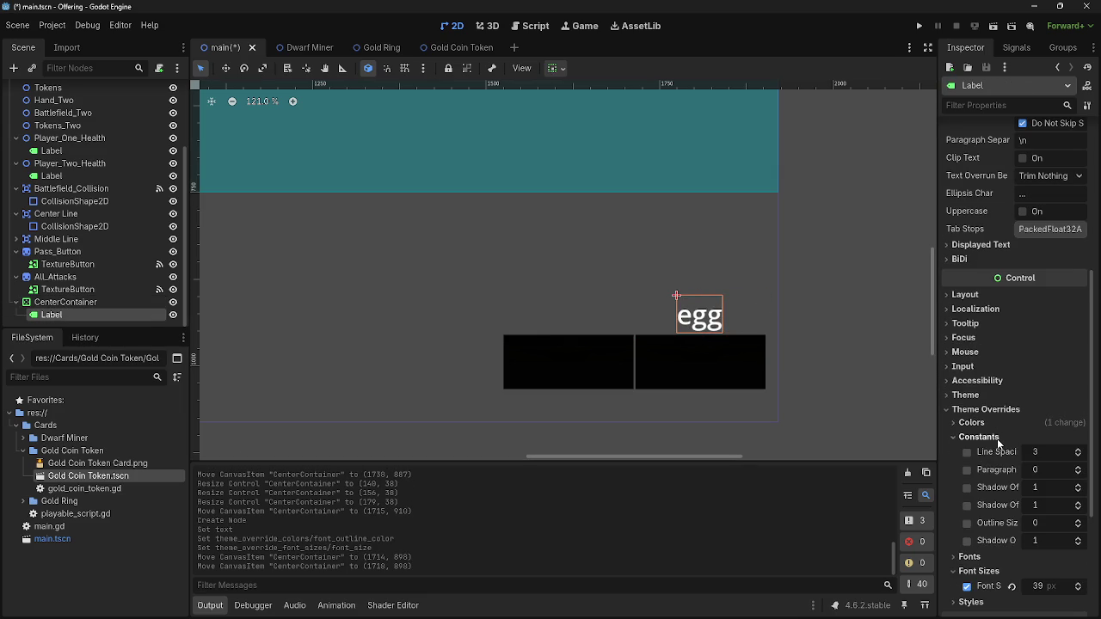
click(967, 523)
click(1078, 520)
click(1078, 520)
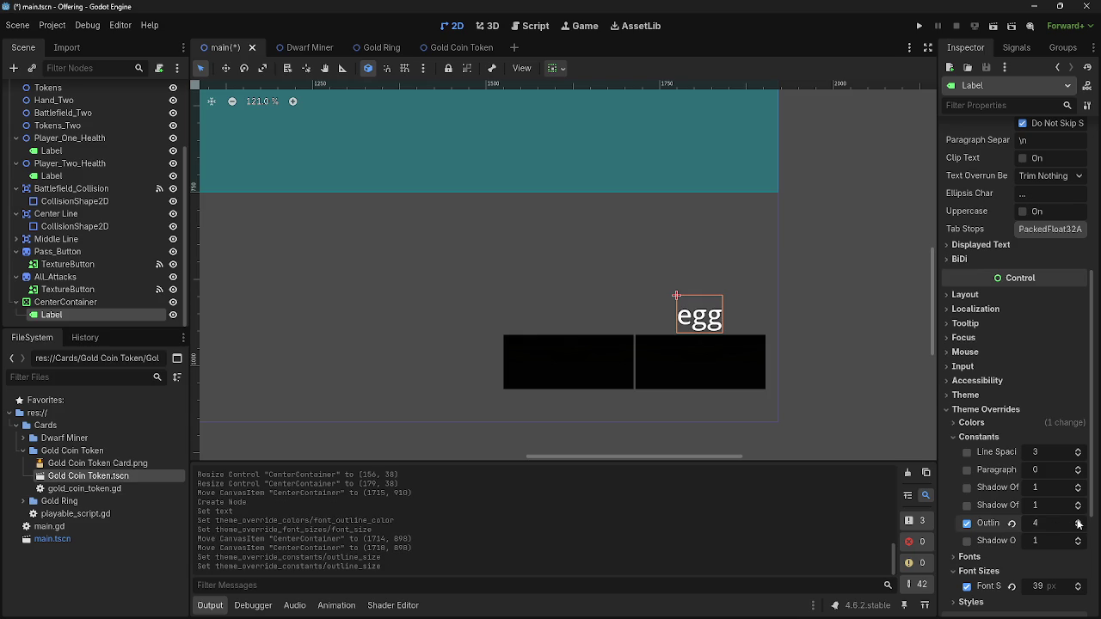
click(1078, 523)
click(1078, 523)
click(1078, 523)
click(1078, 523)
click(1078, 523)
click(1078, 522)
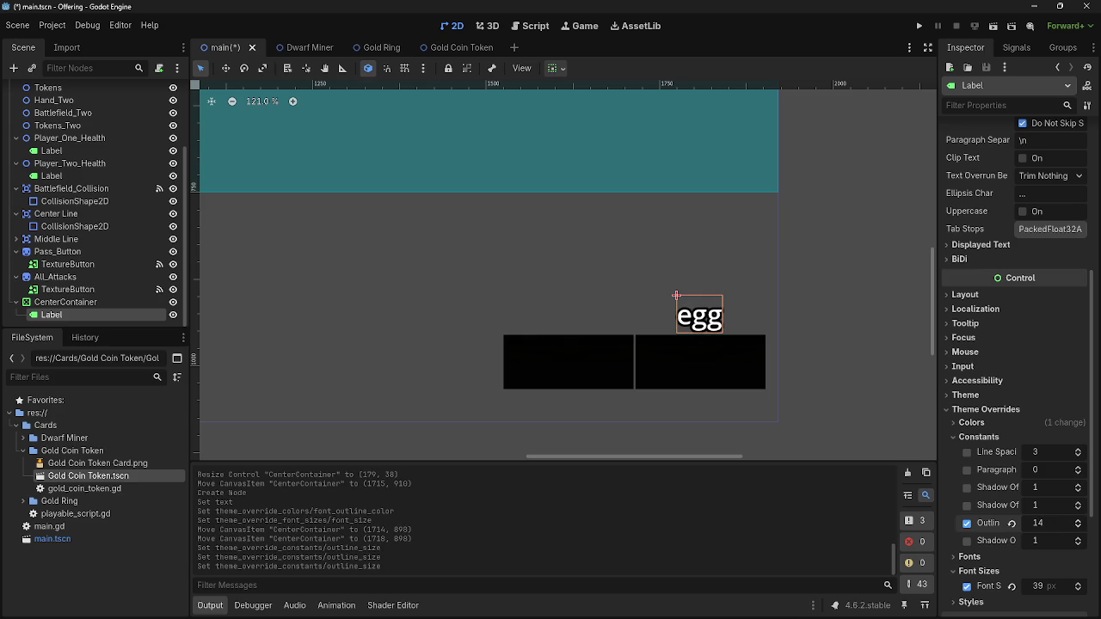
Set the egg Label's Horizontal Alignment to Center
key(alt+Tab)
key(Escape)
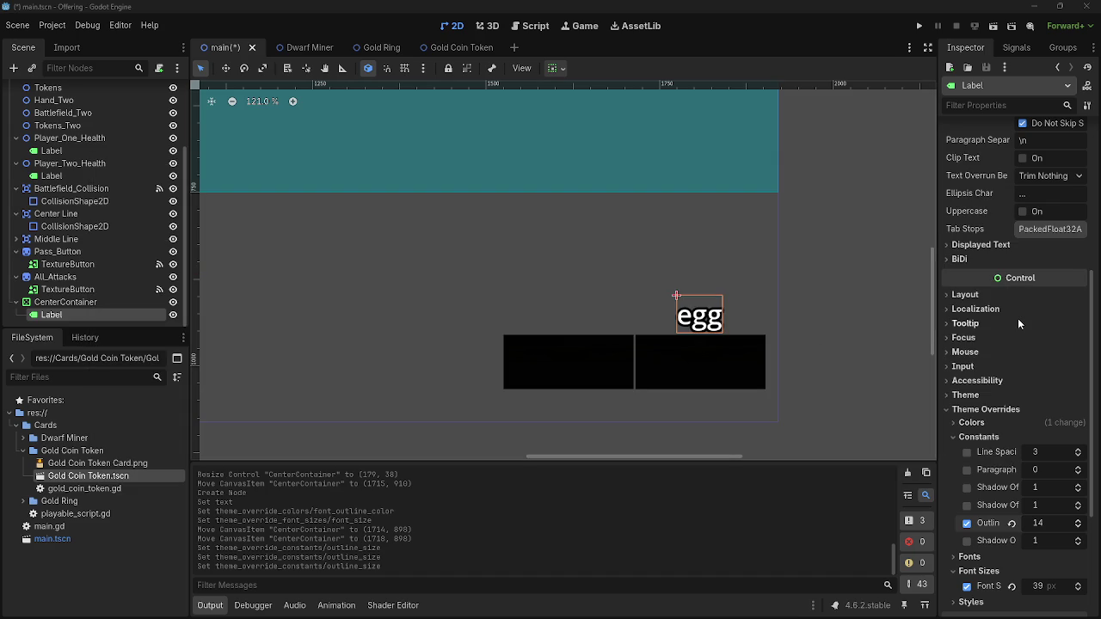
scroll(1017, 318, up, 4)
scroll(1019, 323, up, 3)
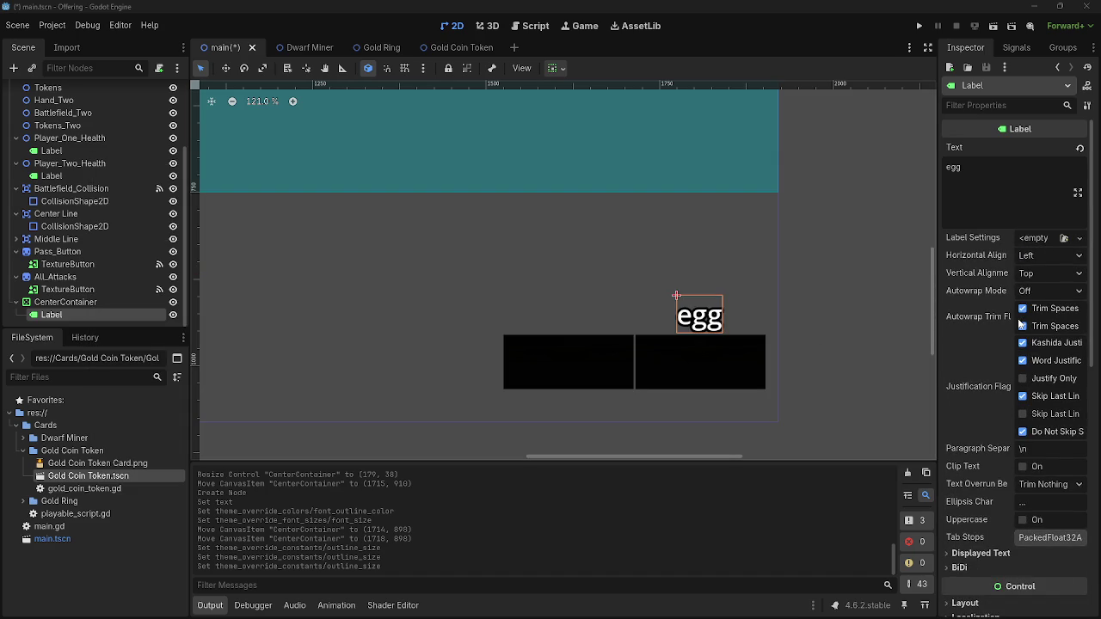
click(1041, 255)
click(1055, 290)
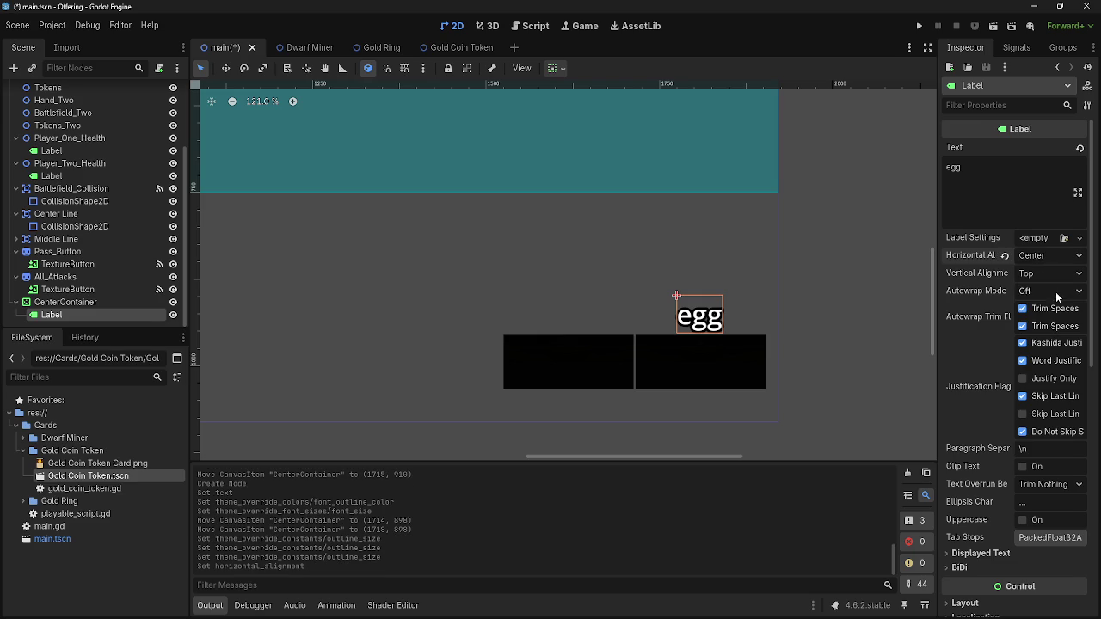
Lower the egg Label's font size from 39 and run the game to test it
mouse_move(965, 317)
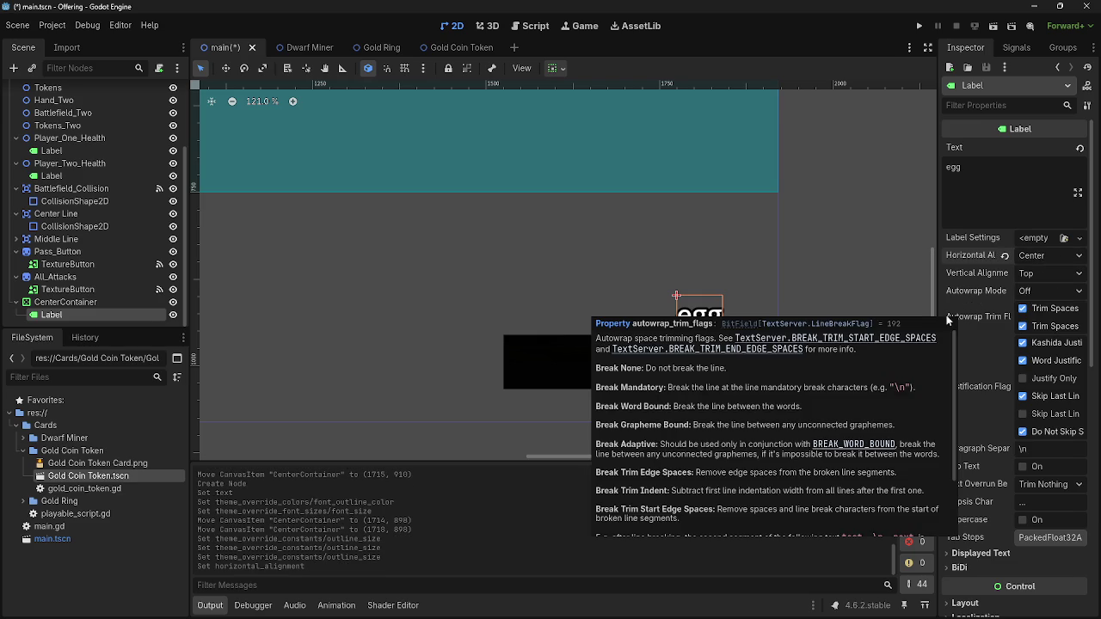
scroll(1020, 390, down, 5)
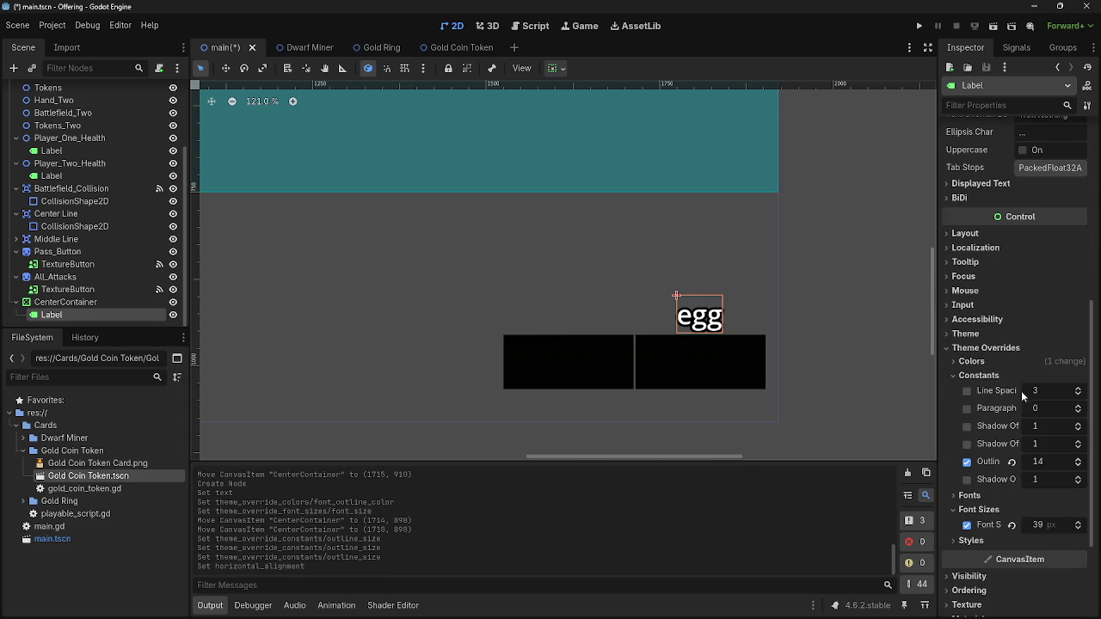
click(1078, 528)
click(1078, 528)
click(919, 26)
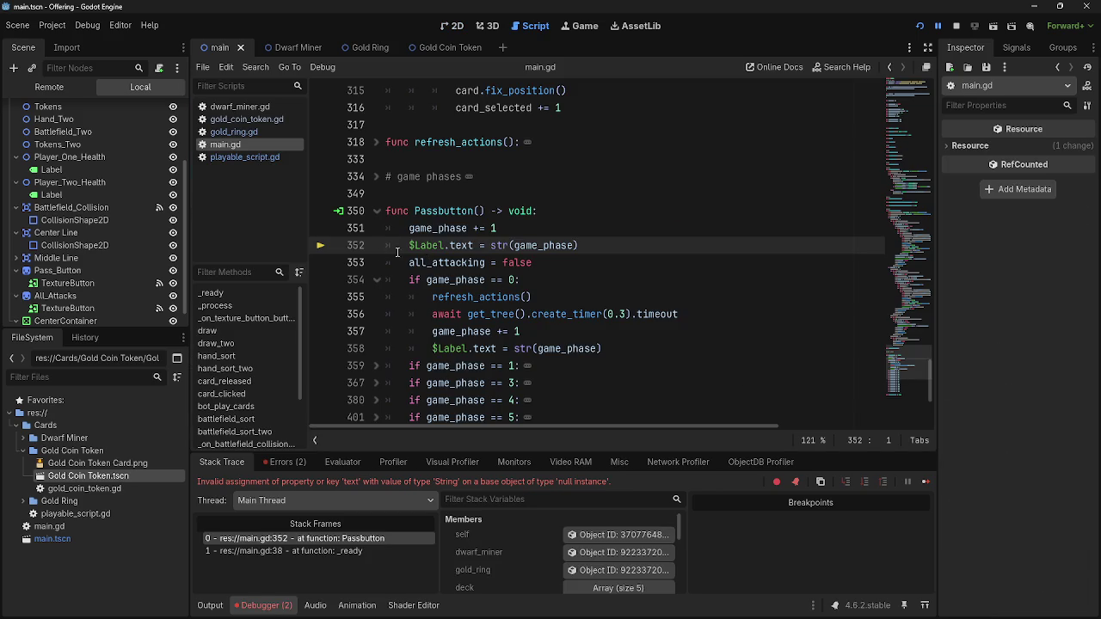
Delete the old $Label reference from line 352 of the pass-button code
scroll(124, 263, down, 1)
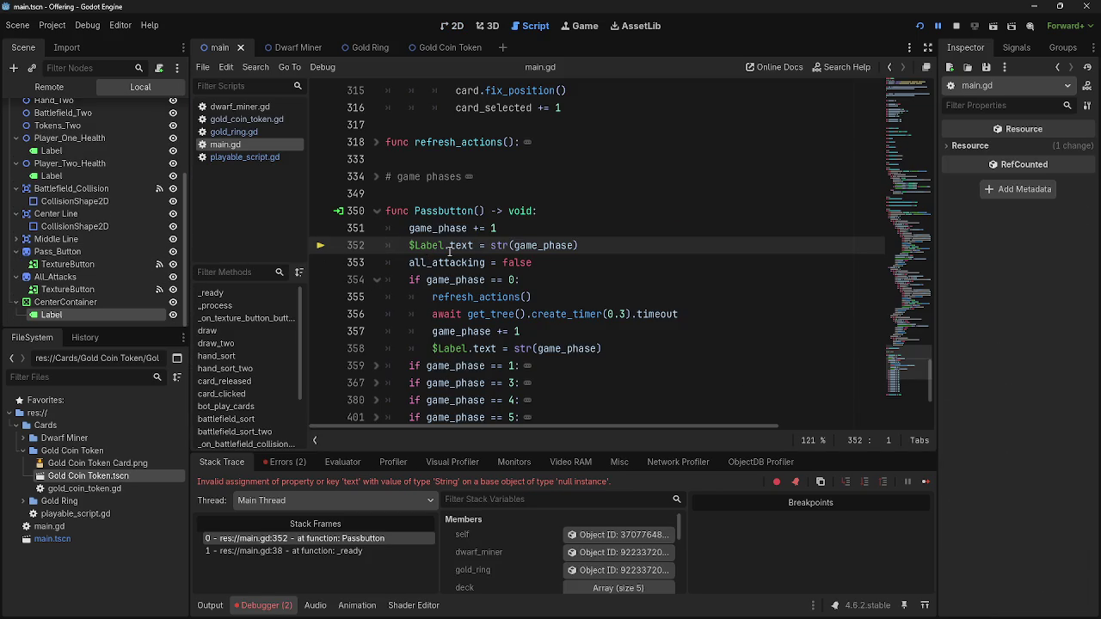
triple_click(449, 248)
click(440, 248)
drag(443, 246, 409, 246)
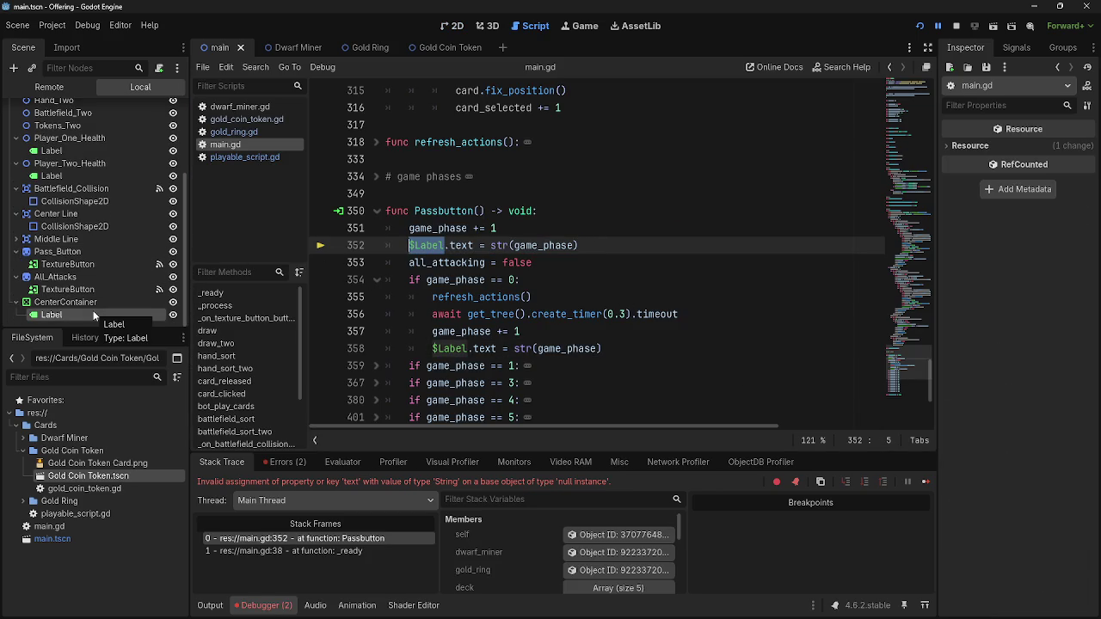
key(BackSpace)
Rename the Label node under CenterContainer to Game_Phase_Label
mouse_move(91, 312)
mouse_down()
mouse_move(411, 248)
mouse_move(53, 314)
mouse_up()
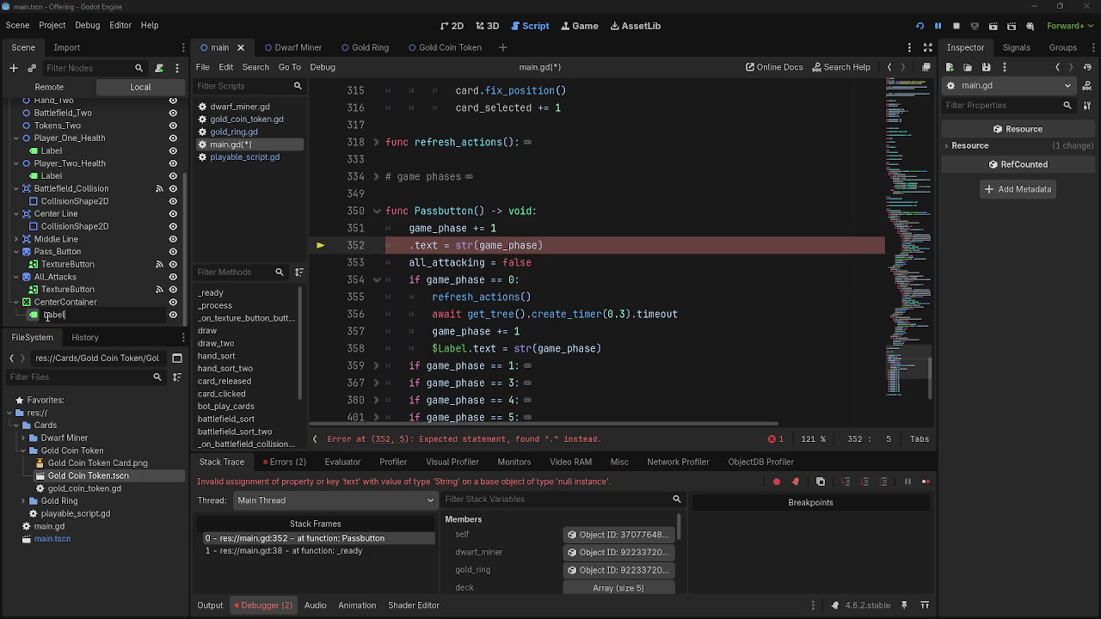
text(Game Ph)
key(BackSpace)
key(BackSpace)
key(BackSpace)
text(_p)
key(BackSpace)
text(Phase)
text(_)
key(Return)
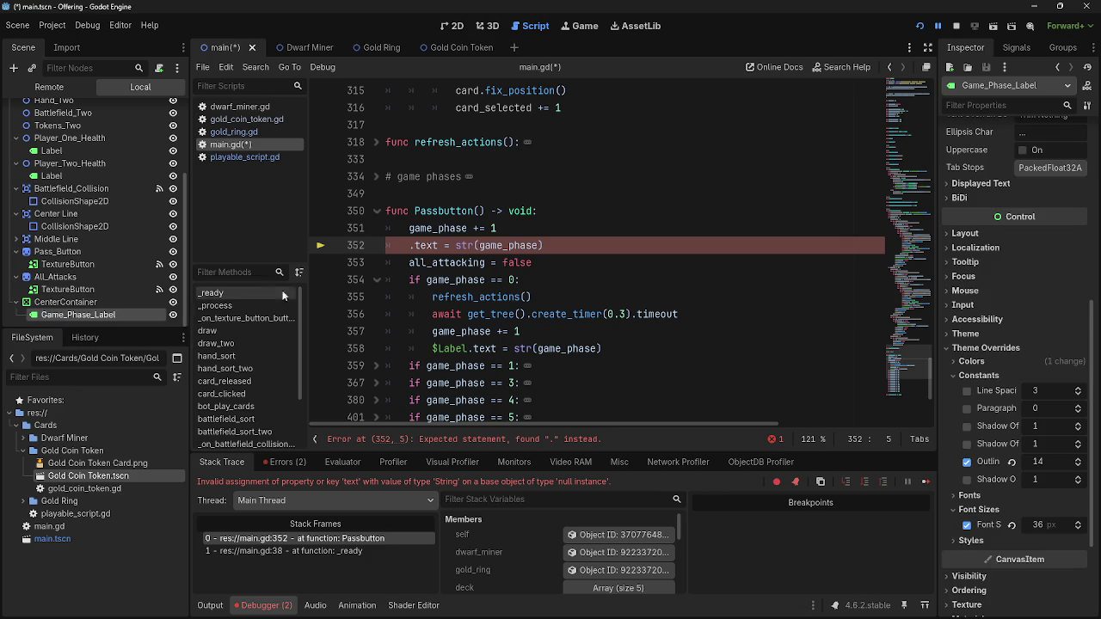
Insert the $CenterContainer/Game_Phase_Label path before .text on line 352
text(Game_Phase_Label)
click(683, 245)
mouse_move(628, 245)
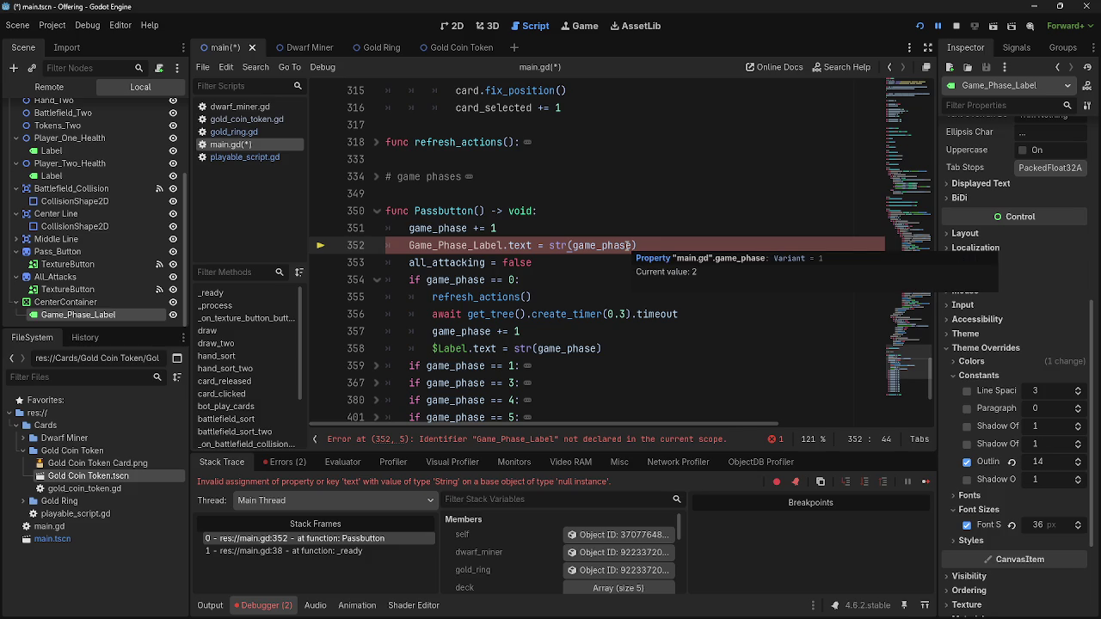
key(ctrl+z)
mouse_move(64, 314)
mouse_down()
mouse_move(422, 248)
mouse_move(411, 246)
mouse_up()
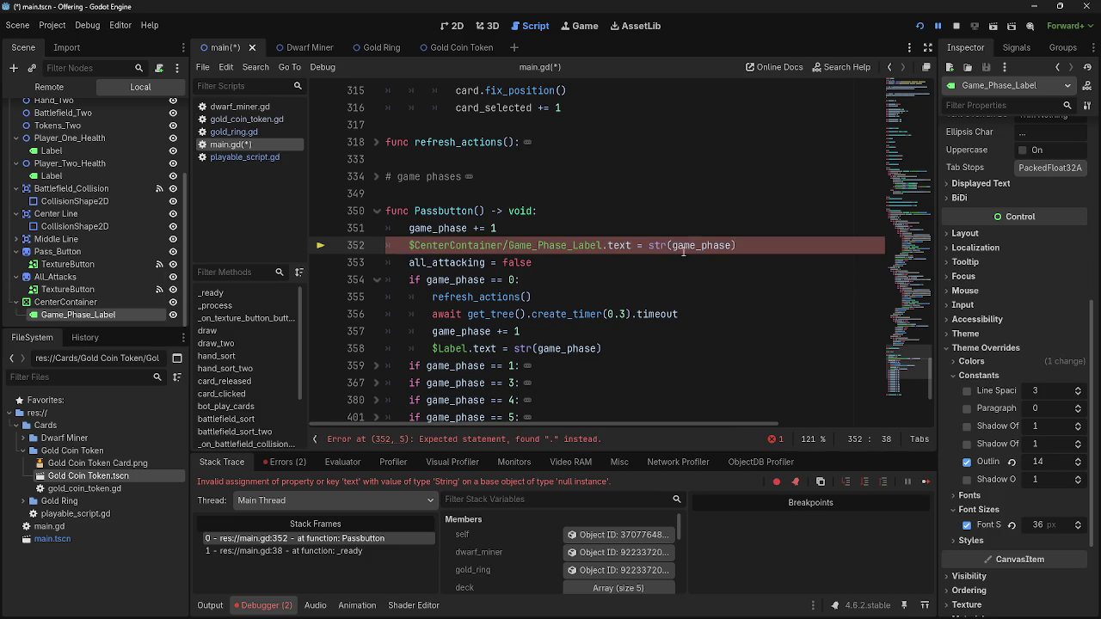
double_click(501, 246)
Replace game_phase inside str() with Refresh_Phase on line 352
double_click(731, 246)
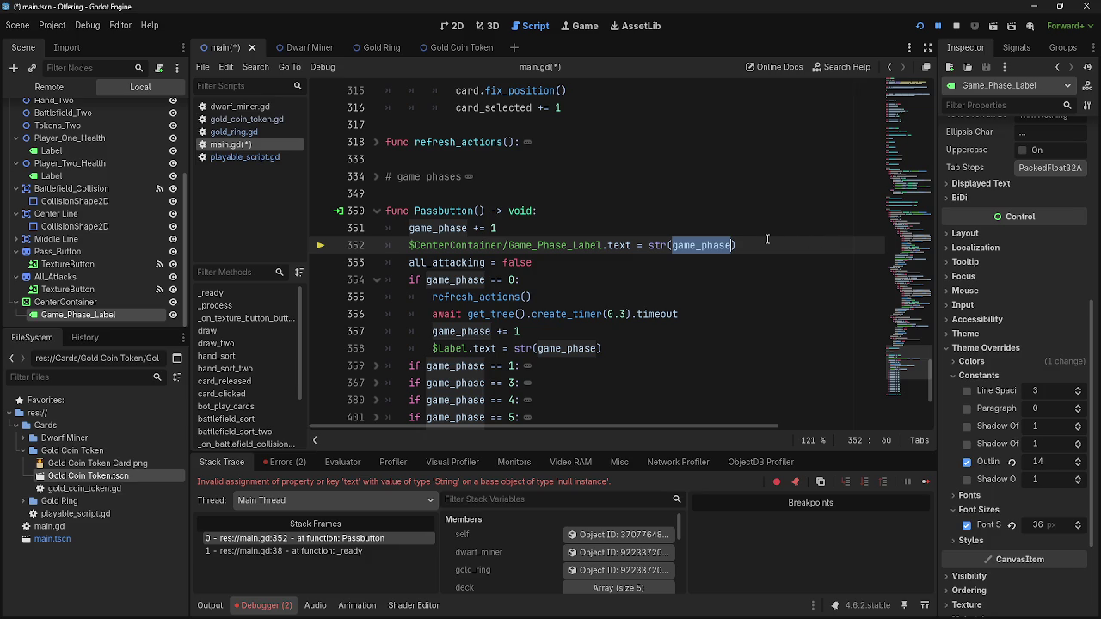
mouse_move(466, 260)
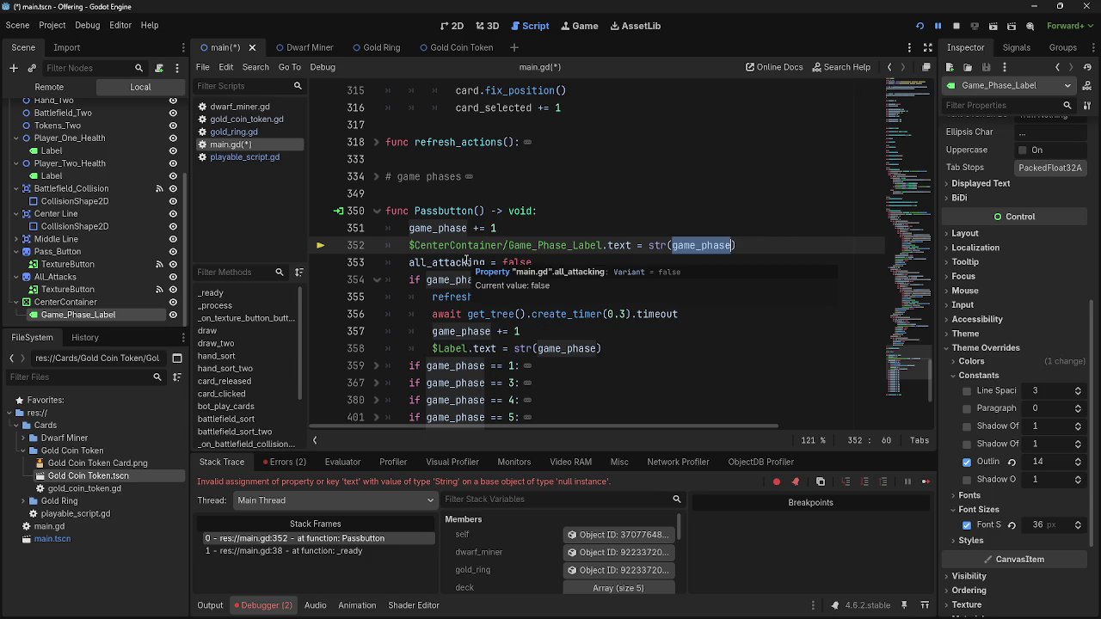
click(376, 177)
click(377, 177)
key(BackSpace)
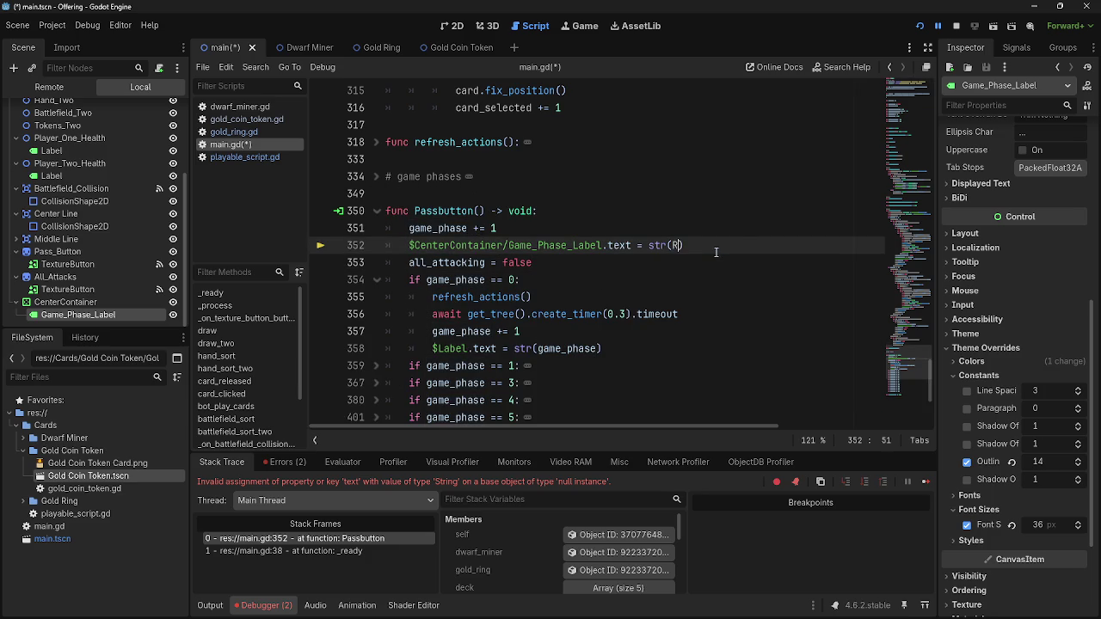
text(Refresh_Phase)
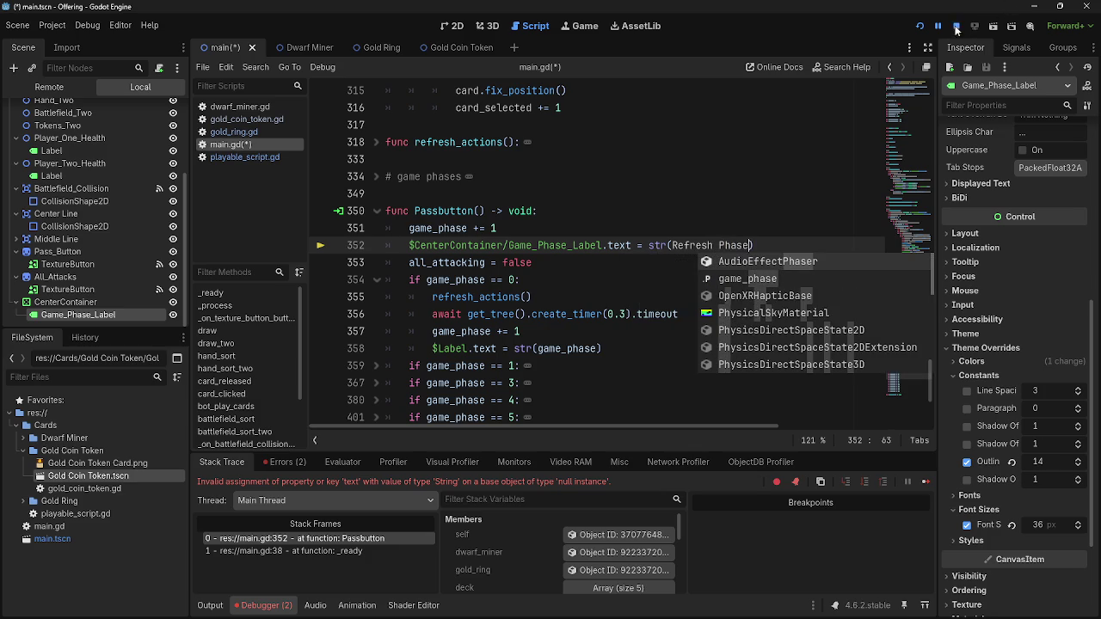
Test-run the game, check the reported error, and stop it
click(919, 26)
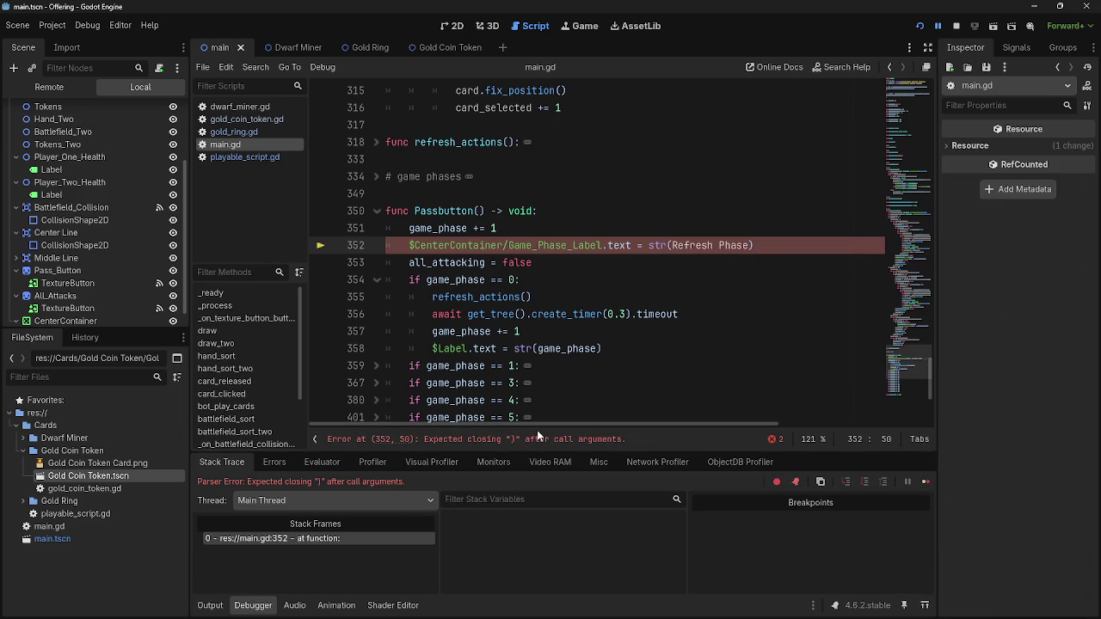
double_click(537, 439)
click(492, 443)
click(956, 26)
Change the str() argument on line 352 to the quoted string "Refresh Phase"
click(772, 245)
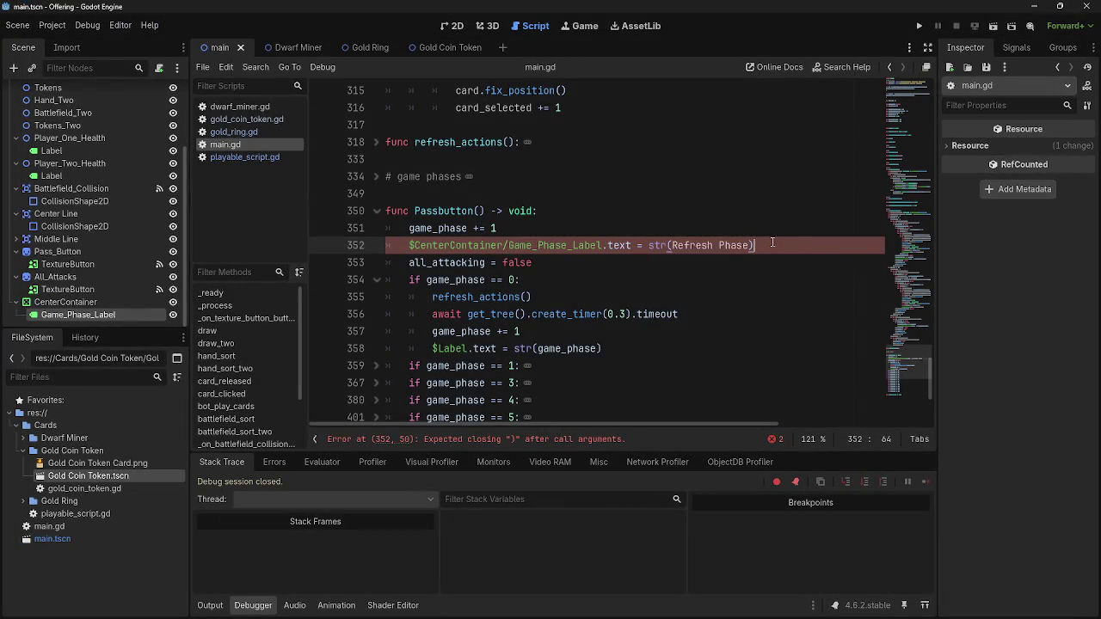
key(Left)
drag(754, 246, 672, 248)
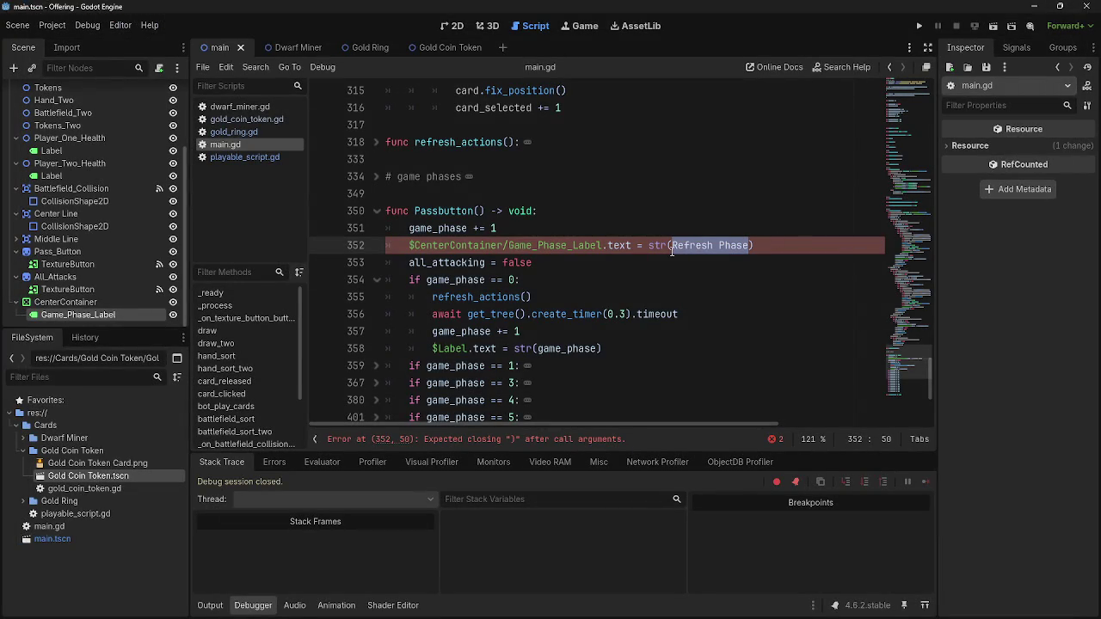
text("n)
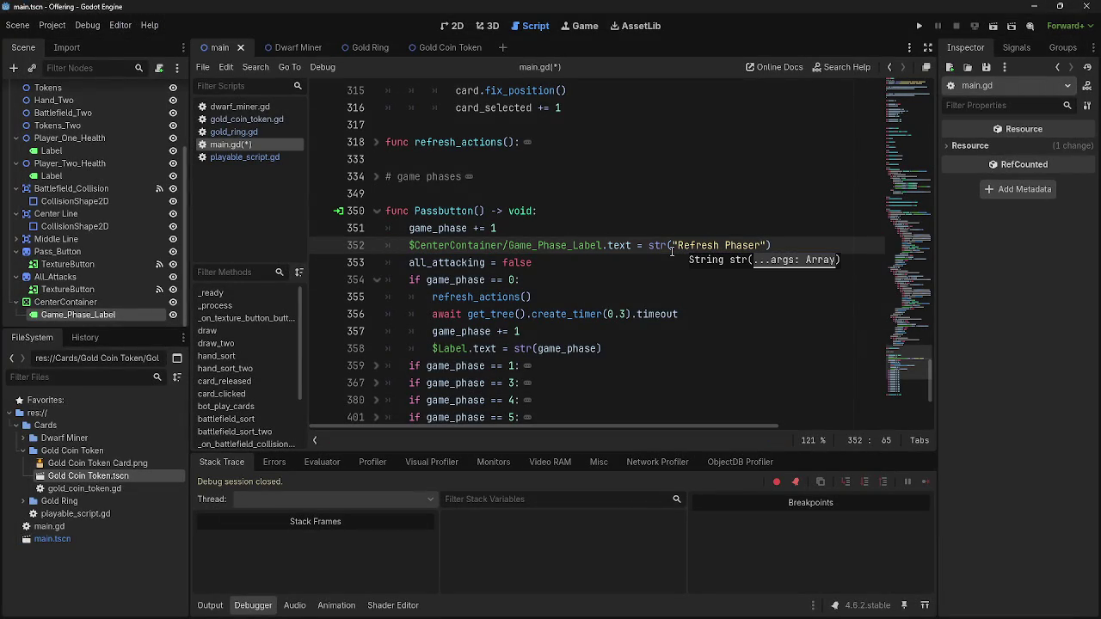
key(BackSpace)
key(End)
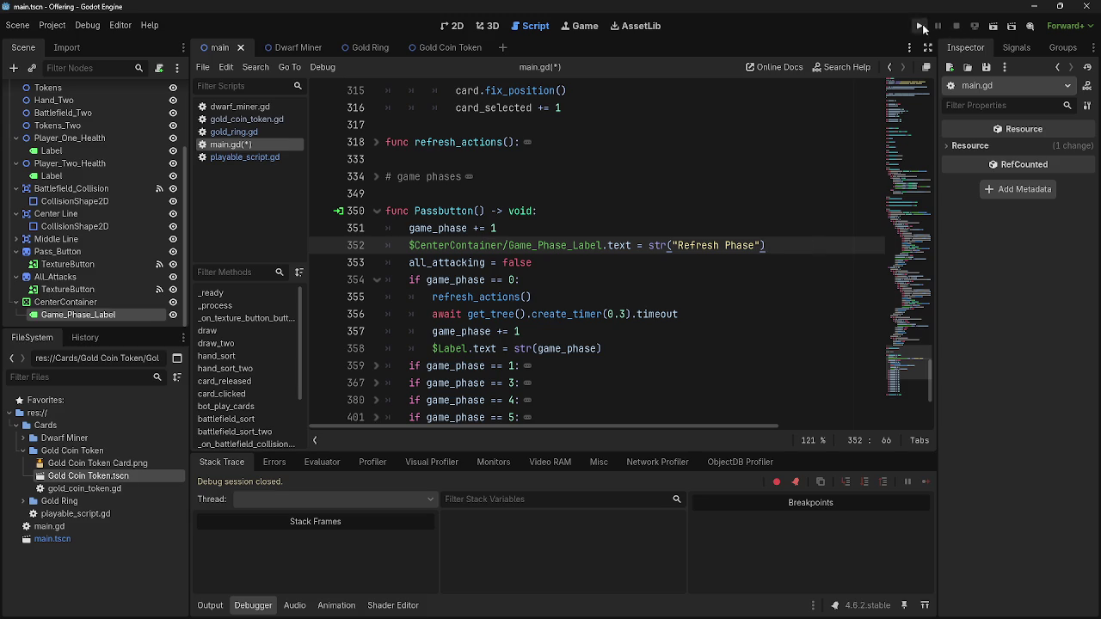
click(926, 26)
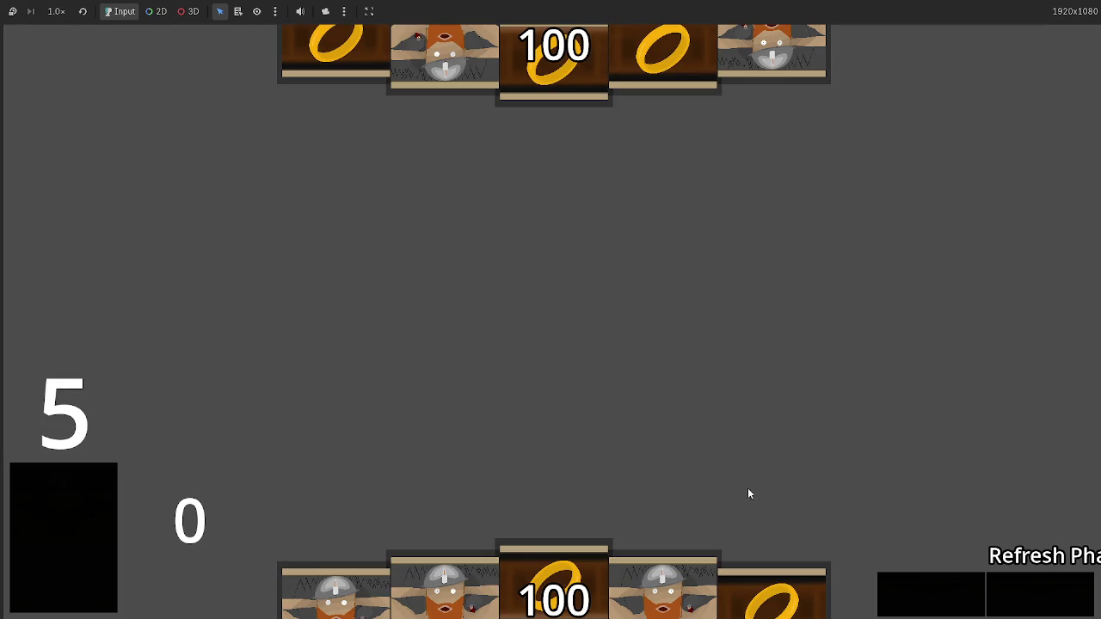
key(F8)
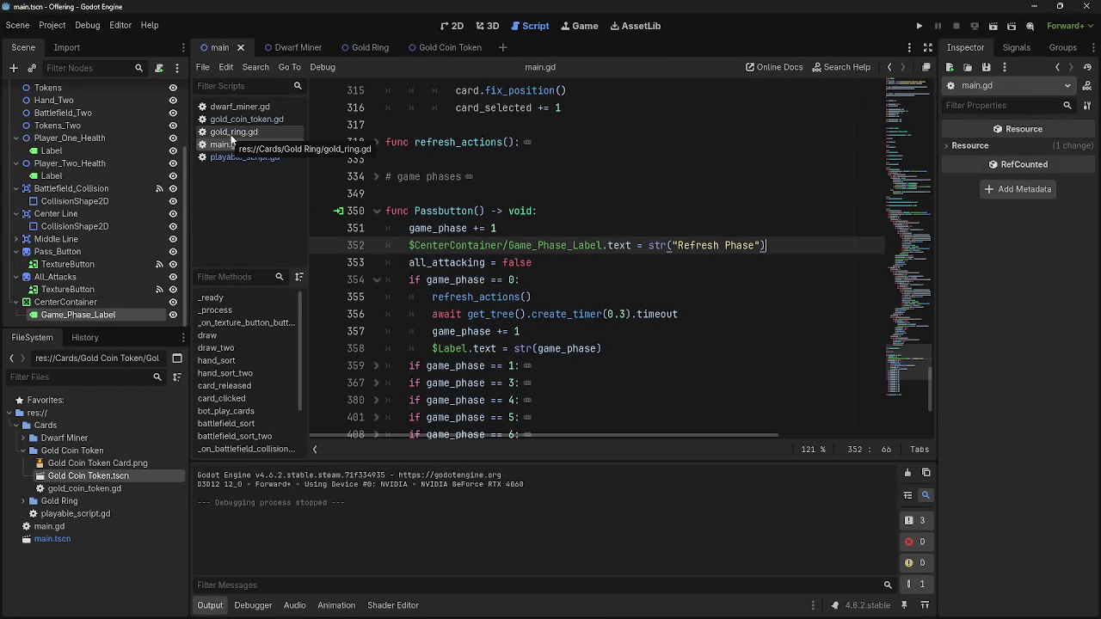
Select Game_Phase_Label, lower its font size override, and preview it in a test run
click(101, 303)
click(82, 314)
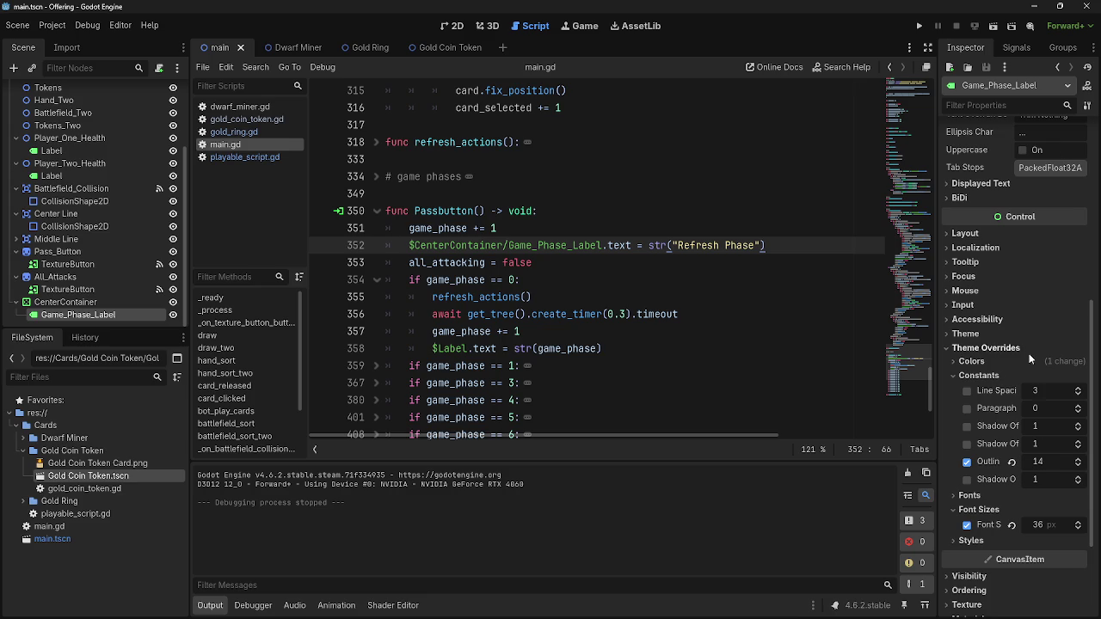
click(1078, 528)
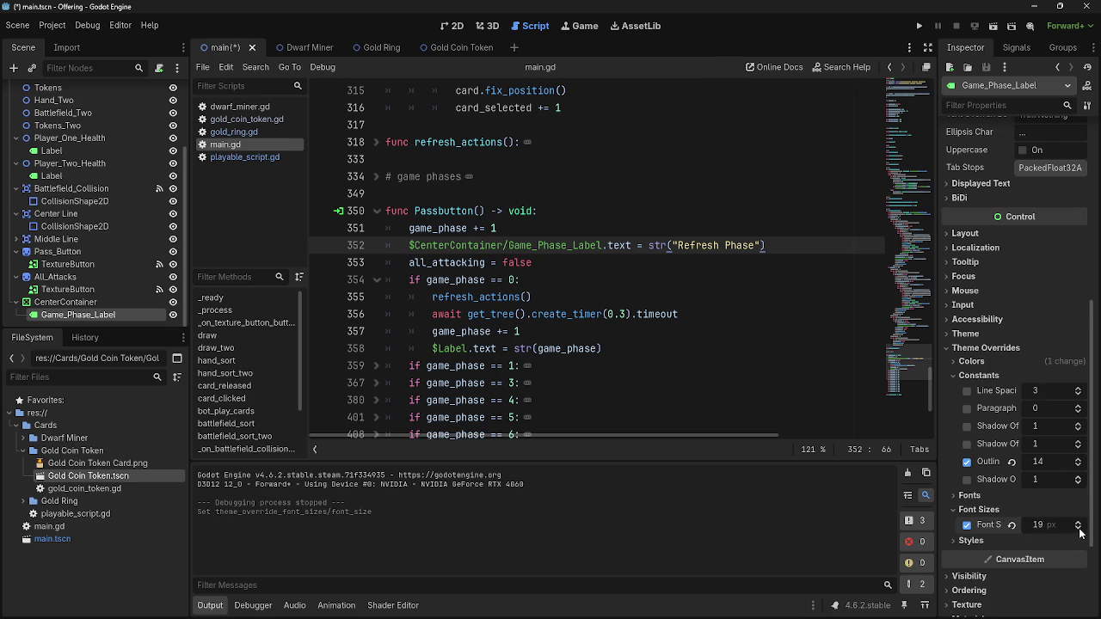
click(1078, 528)
click(918, 25)
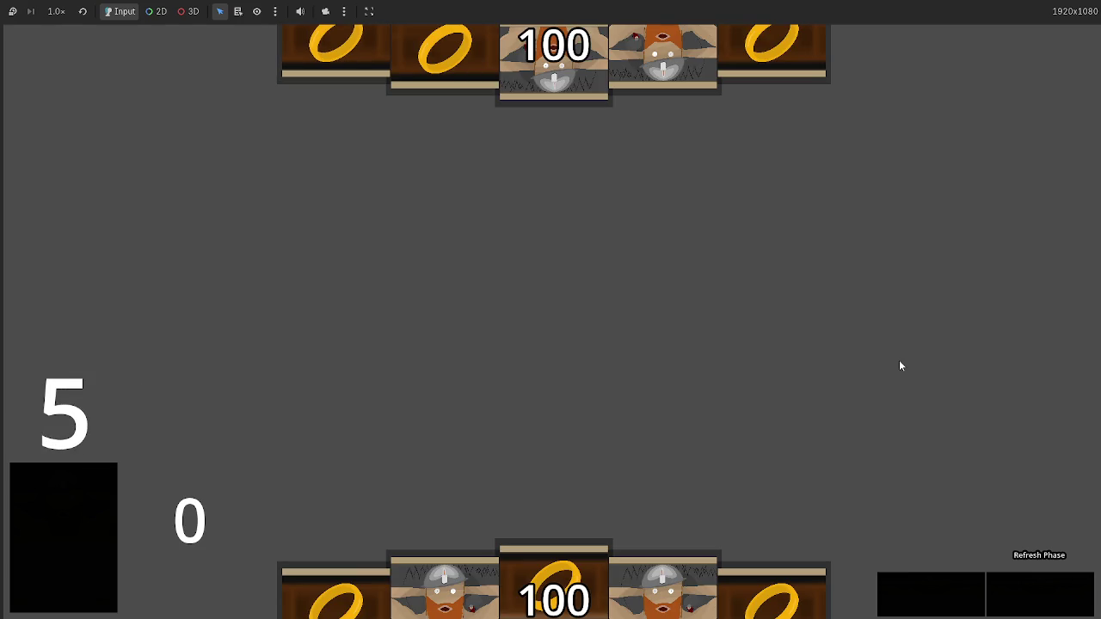
key(F8)
Set the label's outline size to 12 and font size to 22 px, then test-run the game
click(1079, 463)
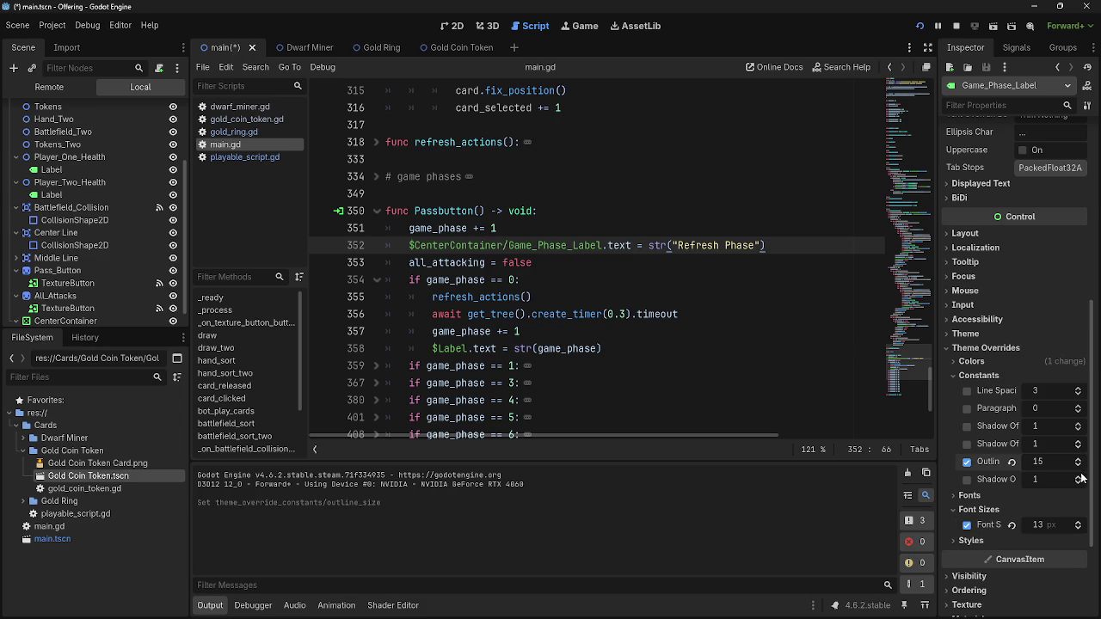
click(1080, 466)
click(1081, 521)
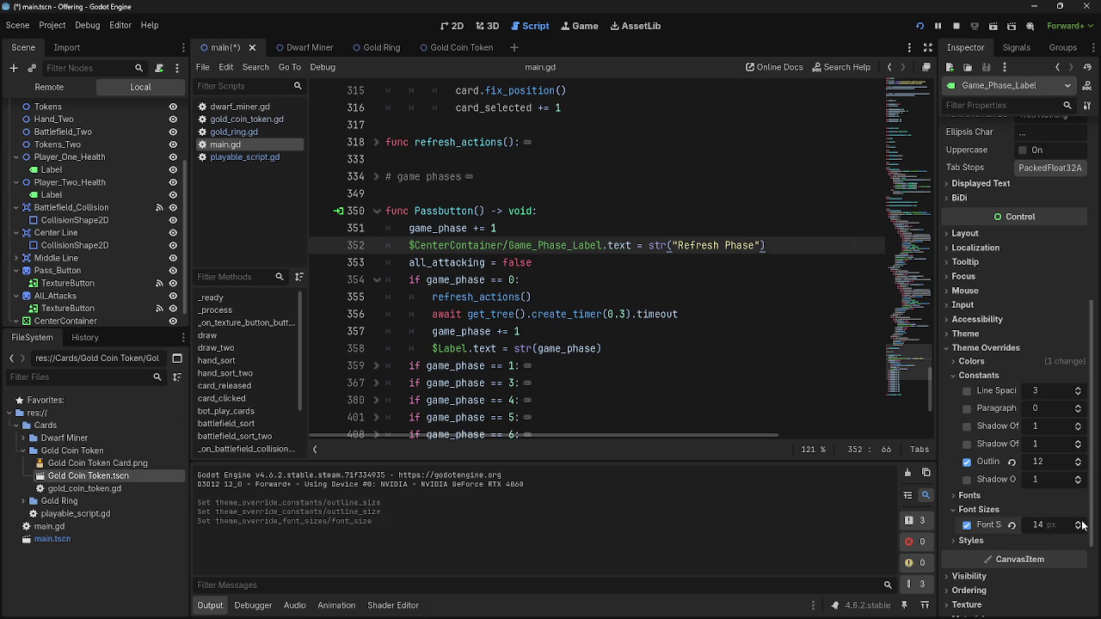
click(951, 26)
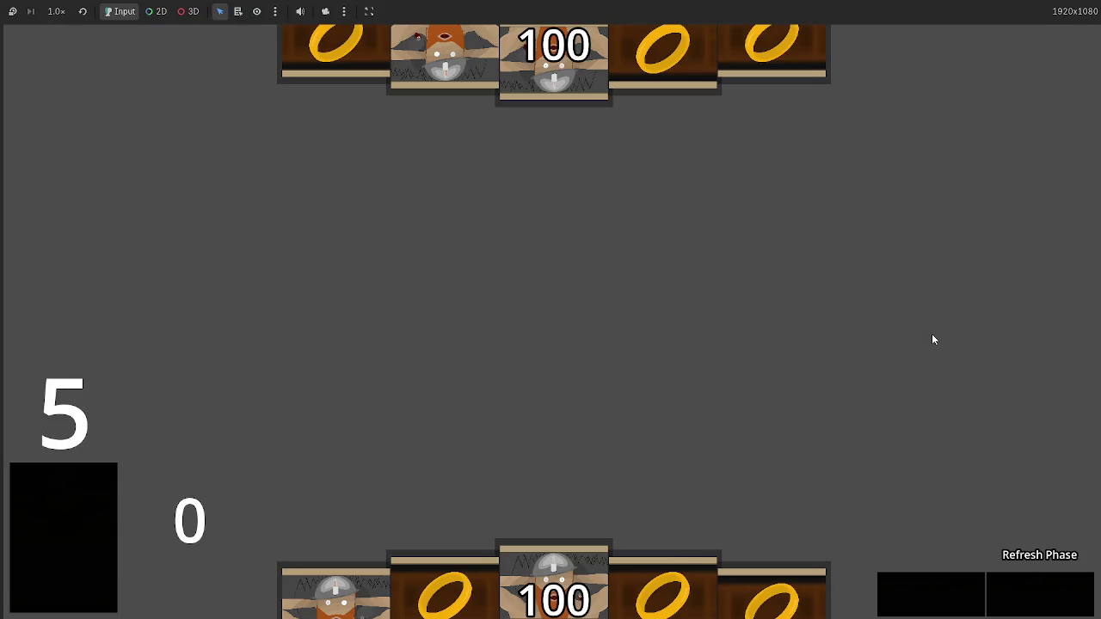
key(F8)
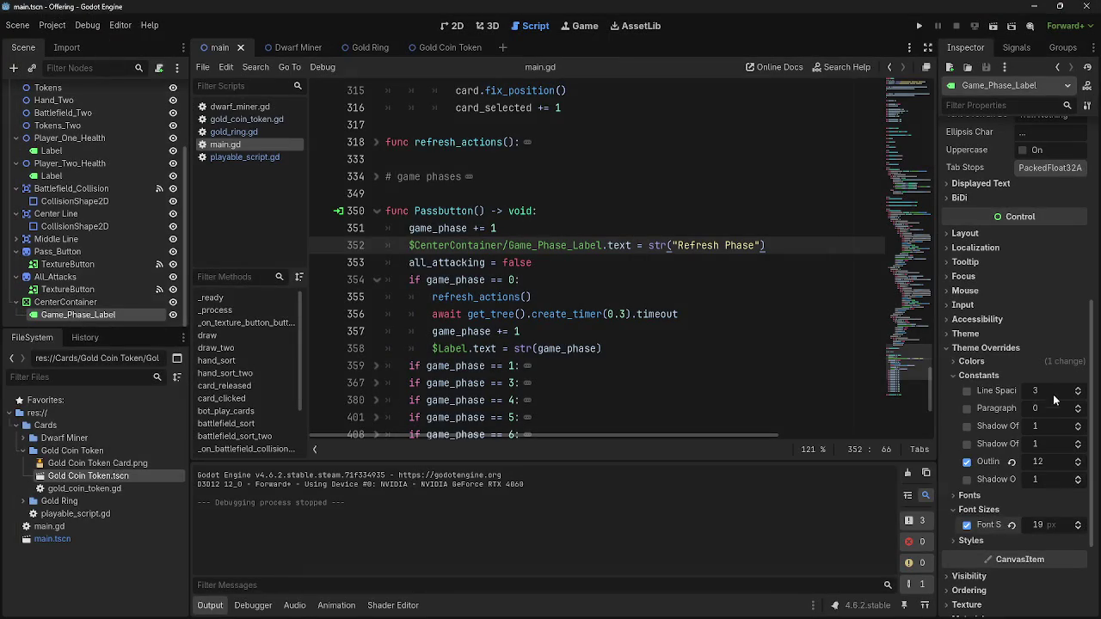
click(1079, 522)
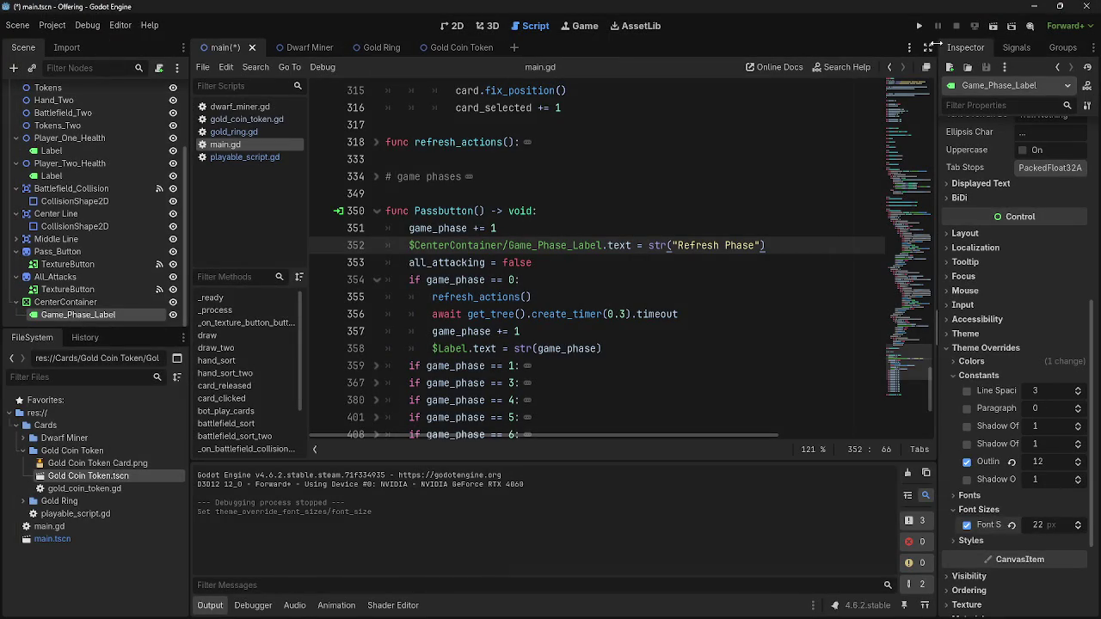
click(919, 26)
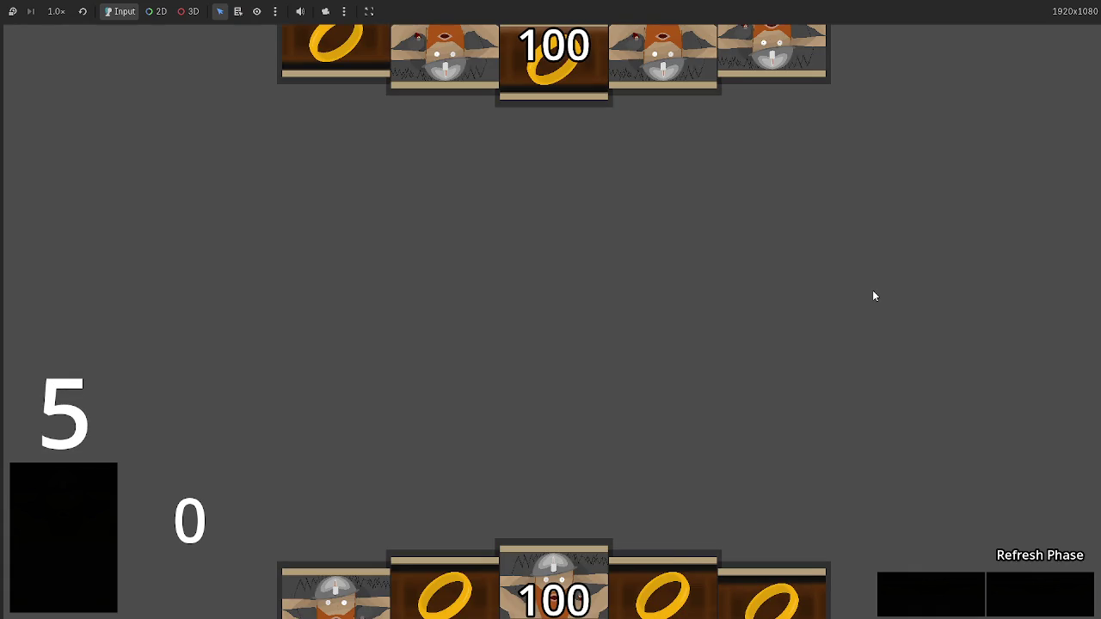
key(F8)
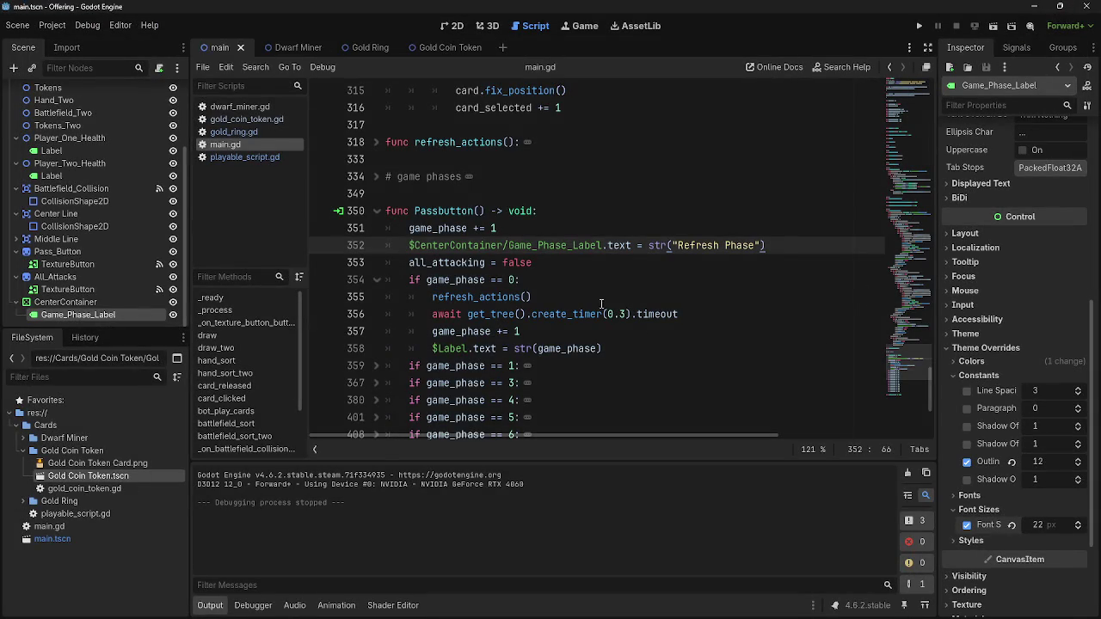
Copy the Game_Phase_Label line over the old $Label debug line in the game_phase == 0 block
drag(774, 247, 409, 246)
key(ctrl+c)
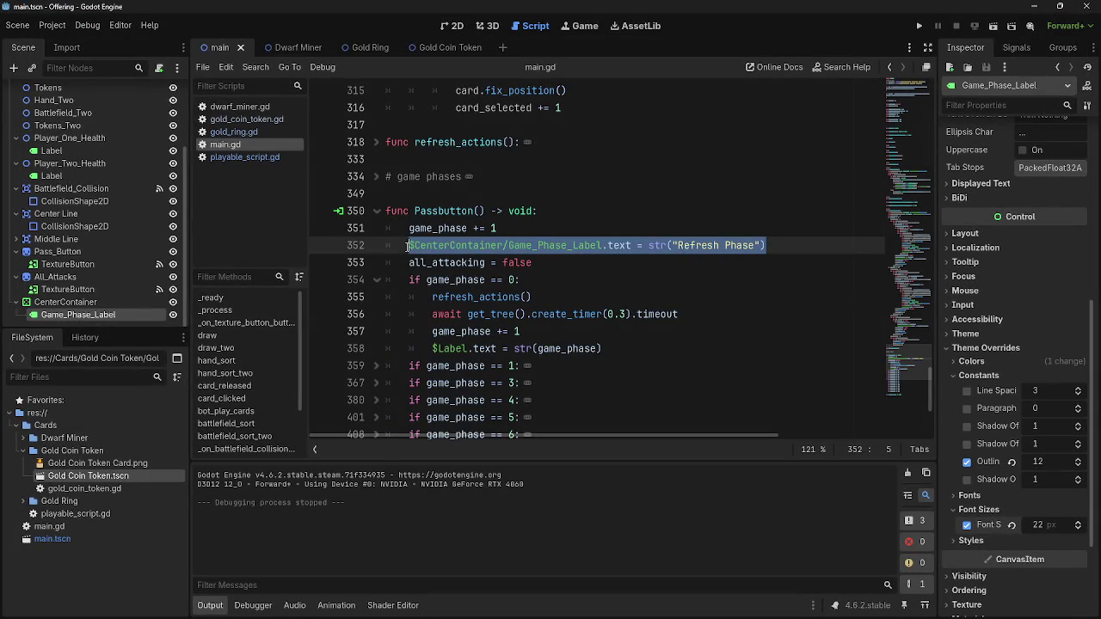
mouse_move(602, 350)
mouse_down()
mouse_move(434, 368)
mouse_move(432, 350)
mouse_up()
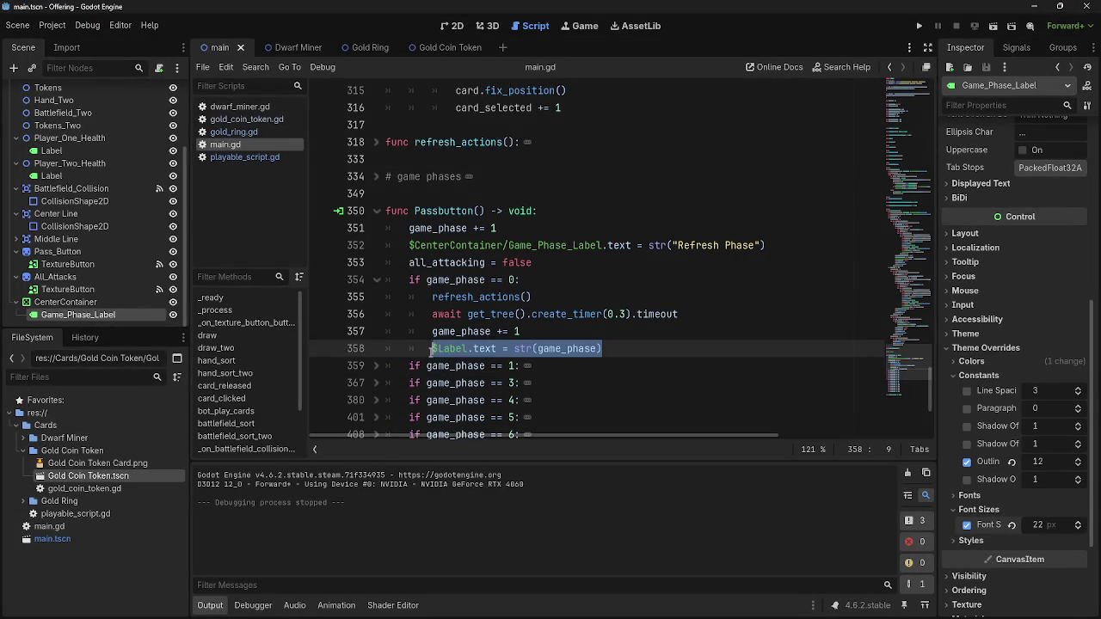
click(679, 355)
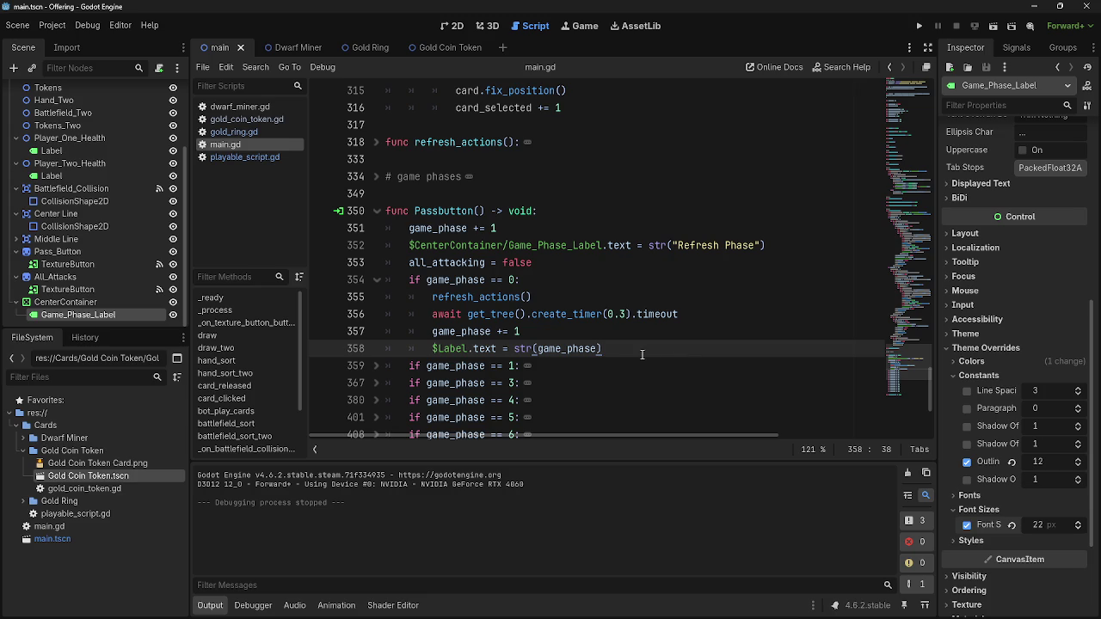
scroll(641, 354, up, 1)
scroll(641, 355, down, 1)
drag(641, 354, 431, 349)
key(ctrl+v)
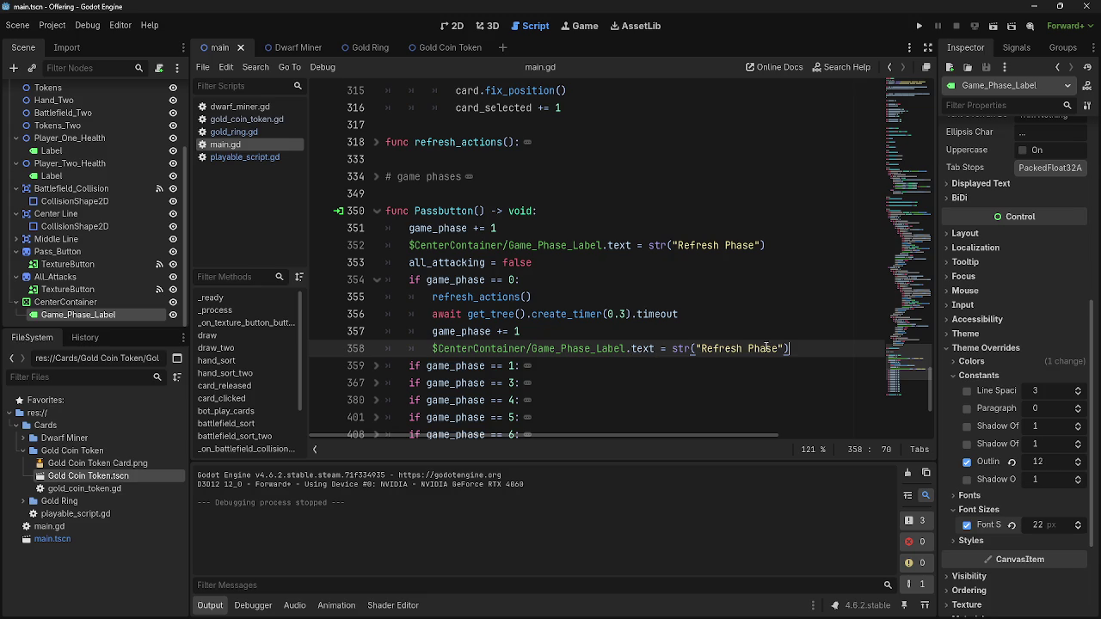
Delete the Game_Phase_Label line at the top of Passbutton and test-run the game
scroll(609, 362, down, 1)
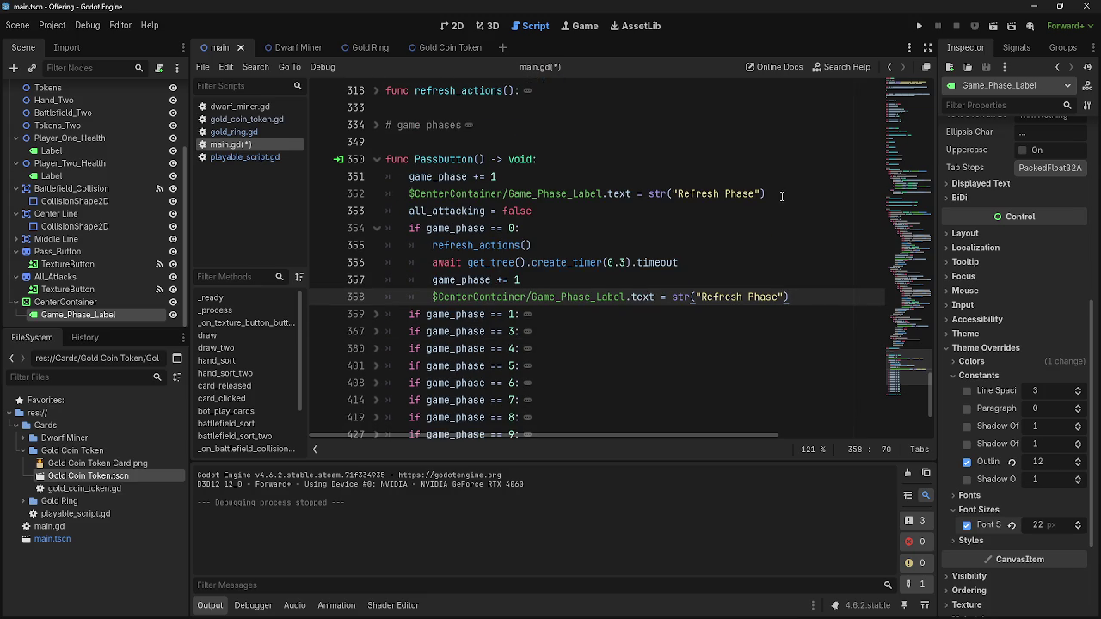
drag(785, 193, 409, 194)
key(ctrl+c)
scroll(553, 358, down, 3)
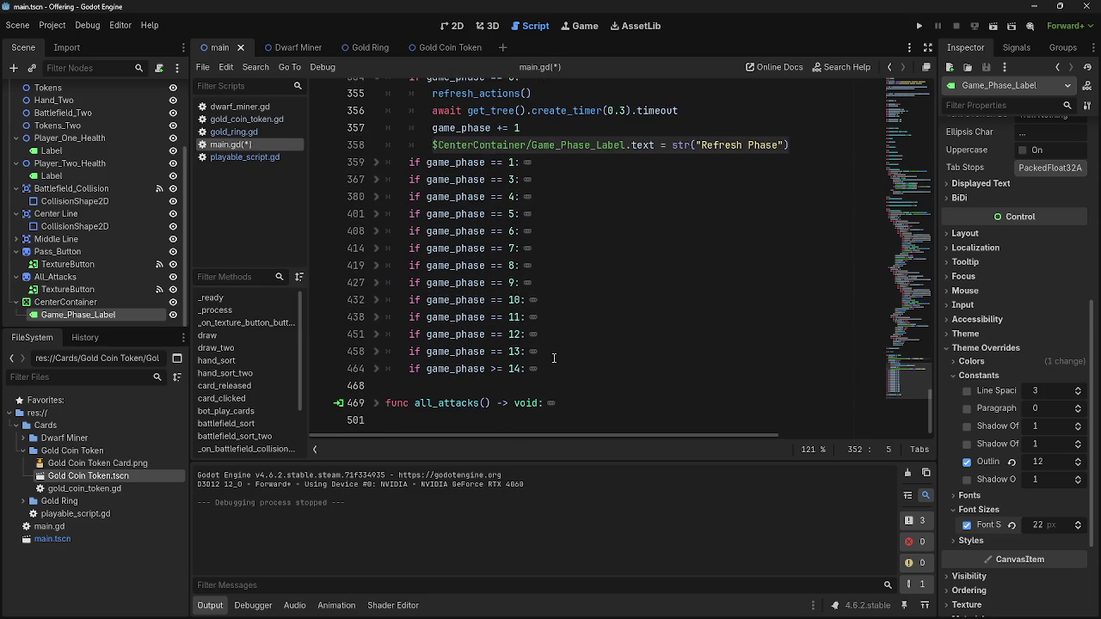
scroll(416, 365, up, 3)
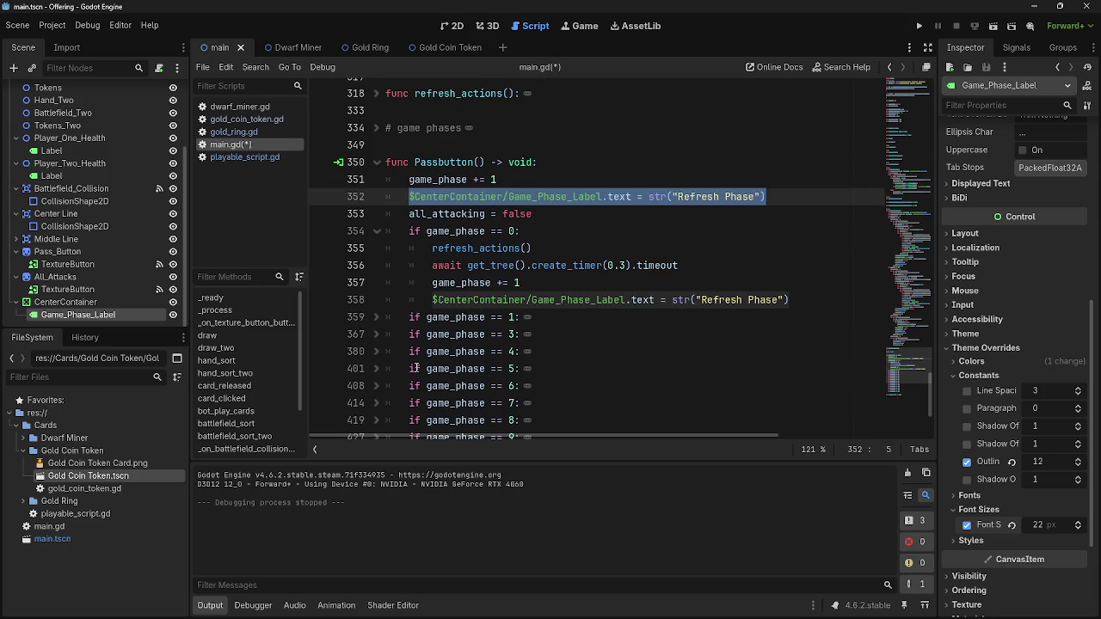
scroll(416, 368, down, 3)
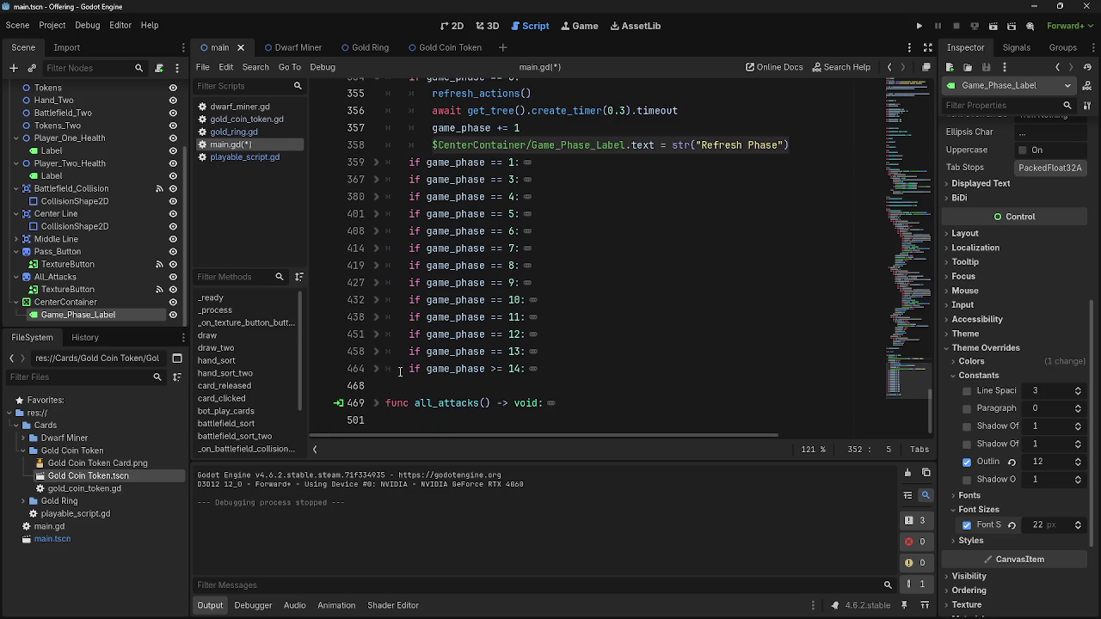
scroll(581, 334, up, 3)
key(BackSpace)
key(BackSpace)
click(918, 26)
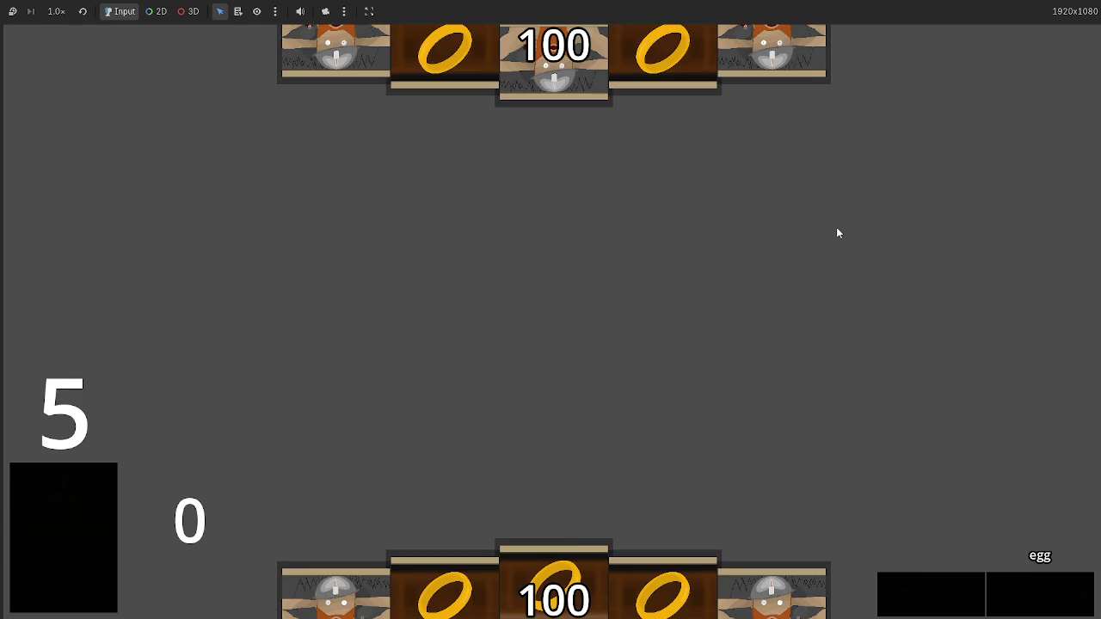
key(F8)
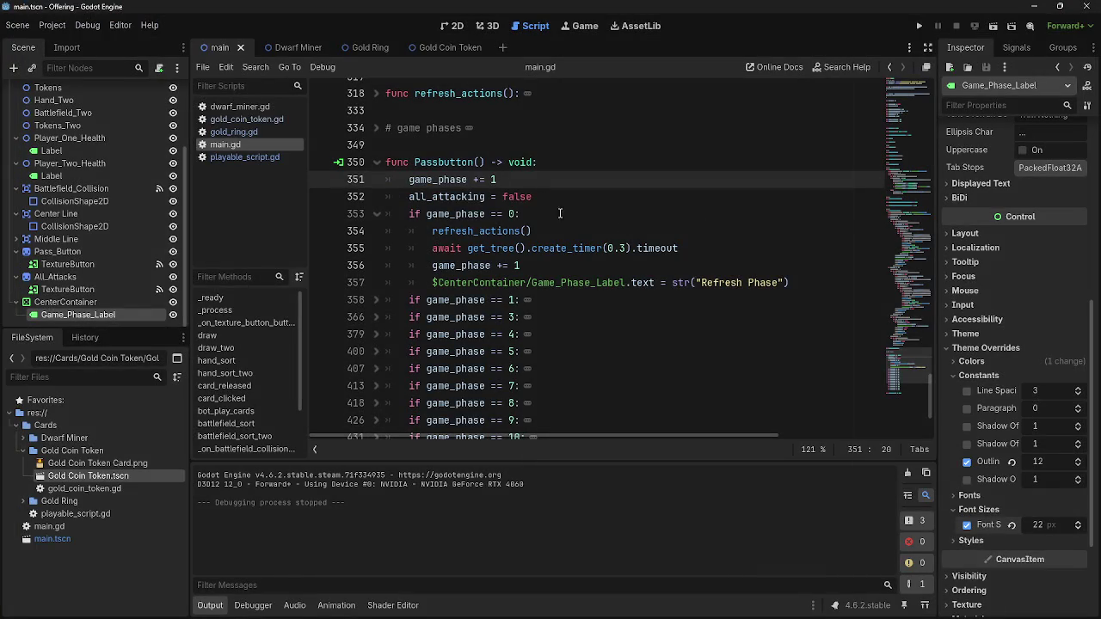
Restore line 352 with its string changed to "Phase Tracker" and test-run the game
key(ctrl+z)
click(641, 196)
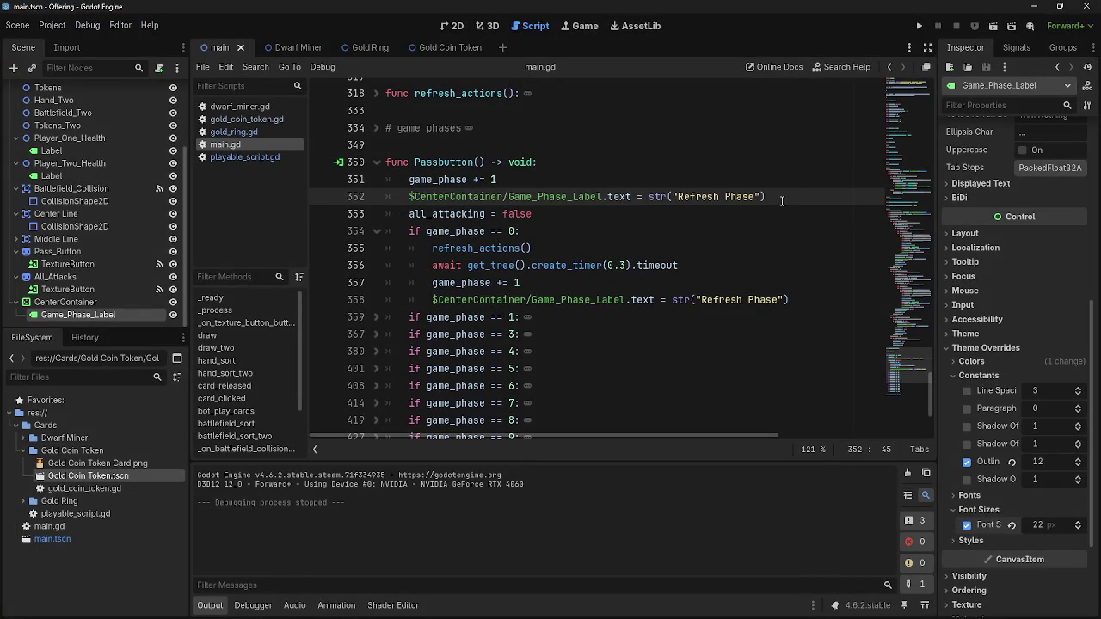
drag(754, 197, 678, 200)
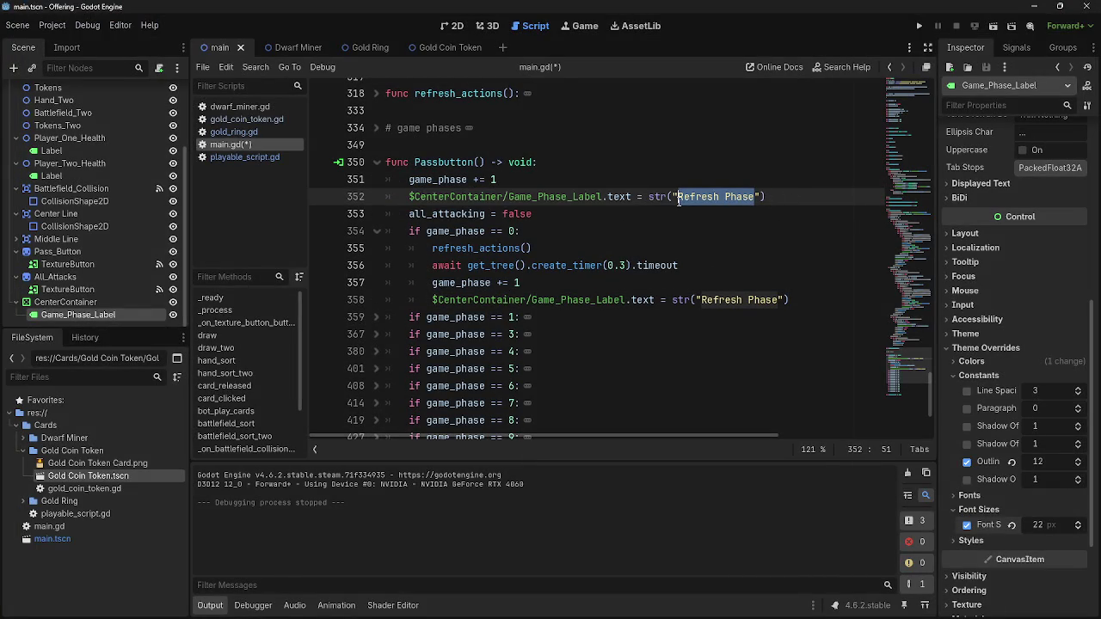
text(Phase Tracker)
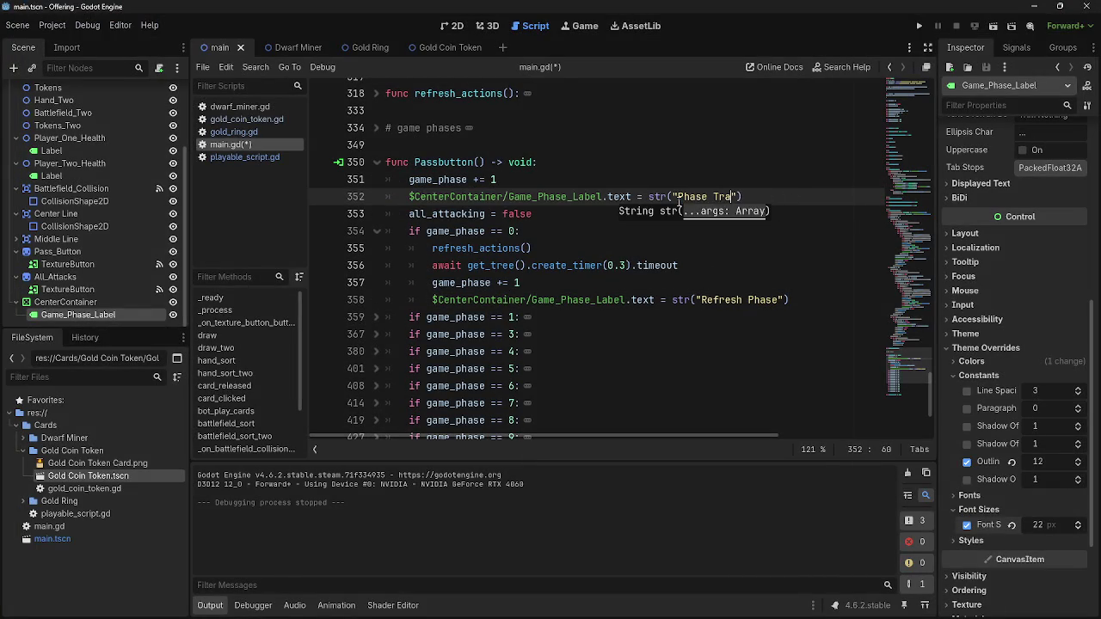
click(918, 25)
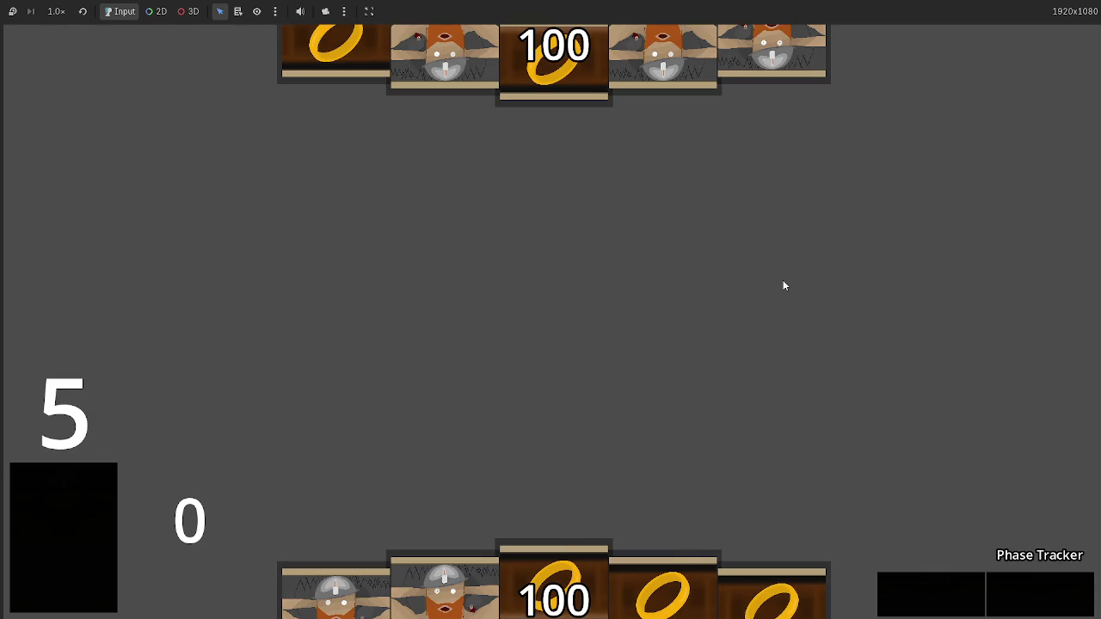
key(F8)
Set Game_Phase_Label's default Text to Phase Tracker in the Inspector
scroll(67, 200, down, 3)
scroll(67, 200, up, 3)
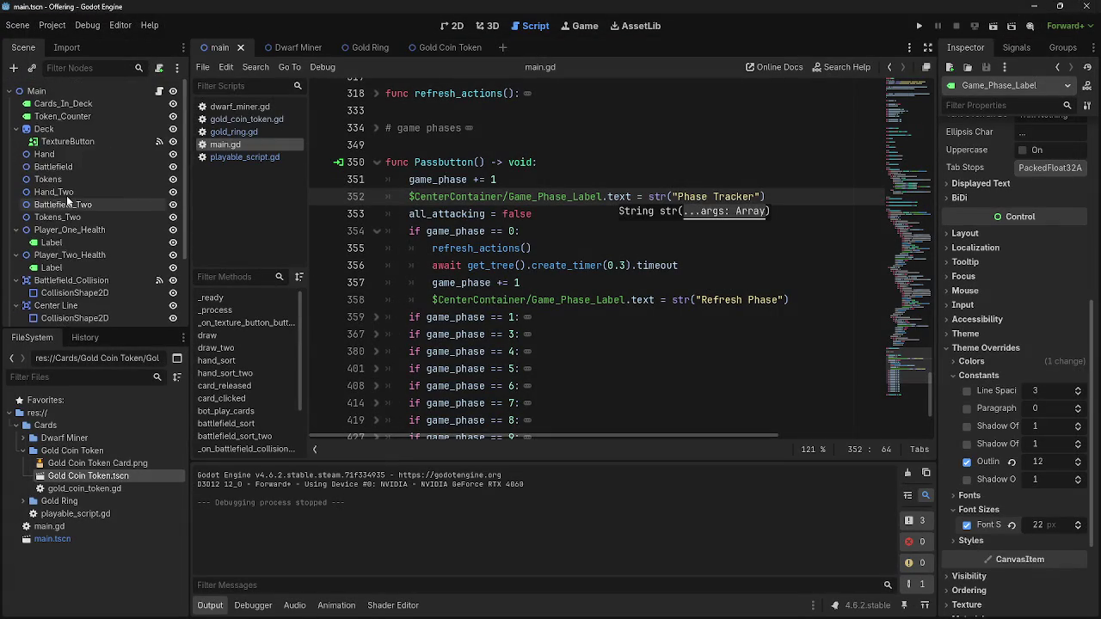
scroll(68, 199, down, 3)
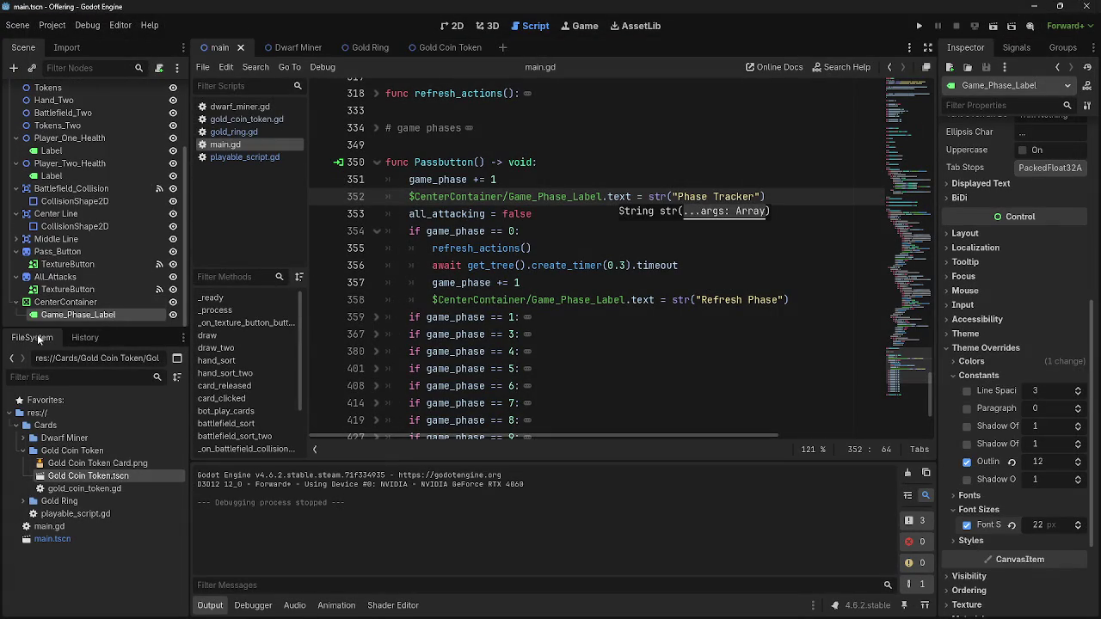
scroll(989, 215, up, 5)
text(Phase Tracker)
click(737, 257)
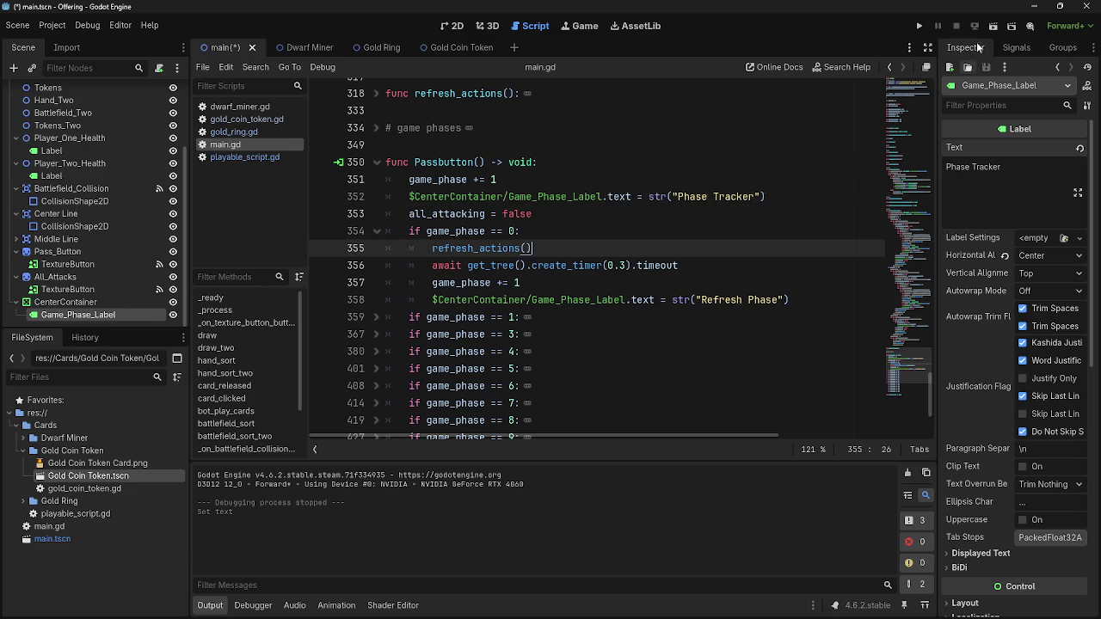
Run the game, press the pass button, and inspect the game_phase == 1 block after the error
click(920, 27)
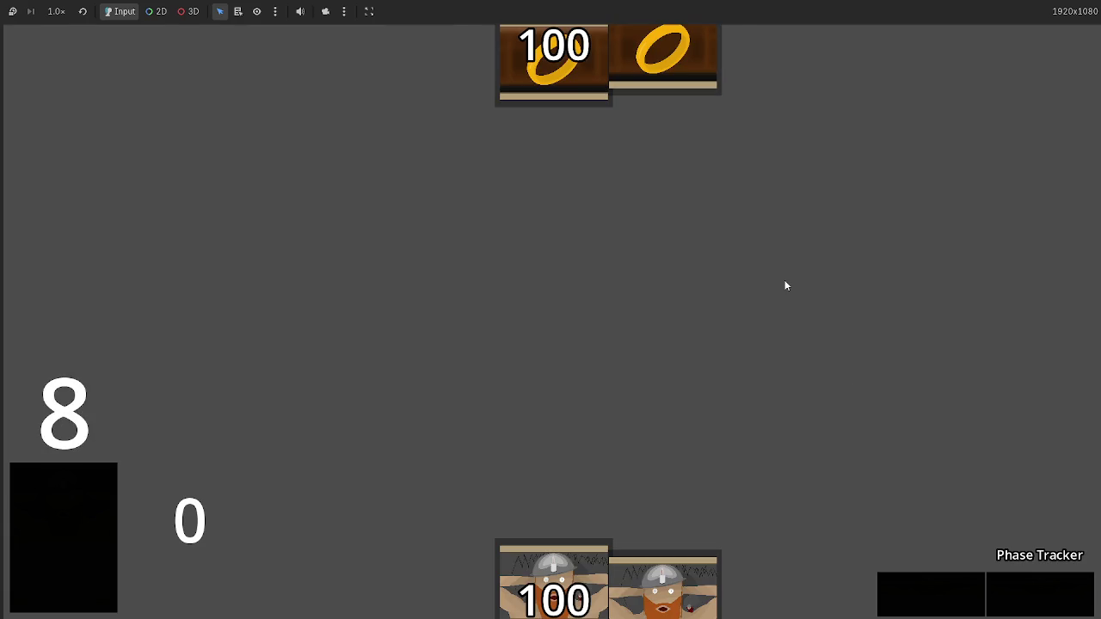
click(1040, 595)
scroll(544, 358, up, 1)
click(375, 228)
Replace the phase 1 debug label line with Game_Phase_Label reading 'Draw Phase'
drag(606, 348, 436, 348)
key(ctrl+v)
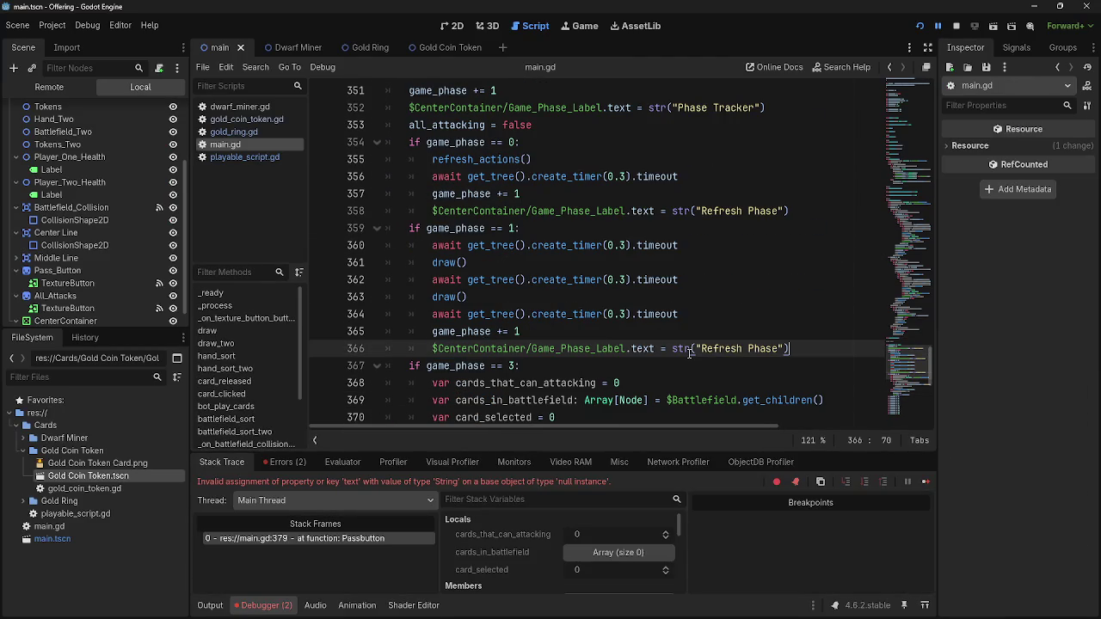
double_click(746, 349)
double_click(720, 348)
text(Draw)
Replace the debug label on line 379 with Game_Phase_Label reading 'Attack Phase'
scroll(631, 318, down, 2)
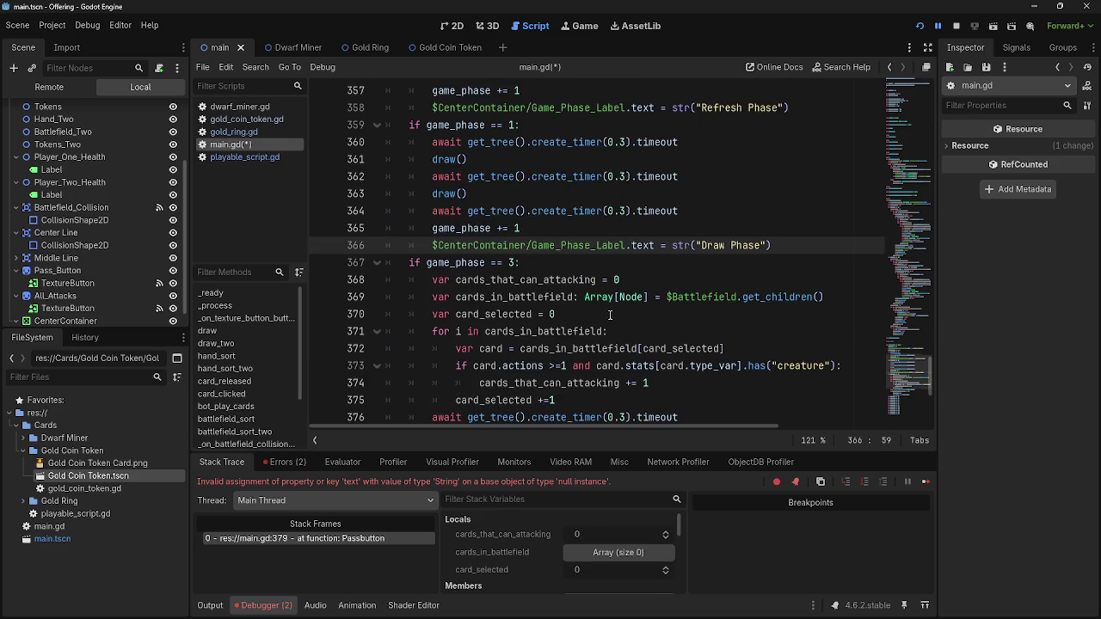
scroll(481, 305, down, 2)
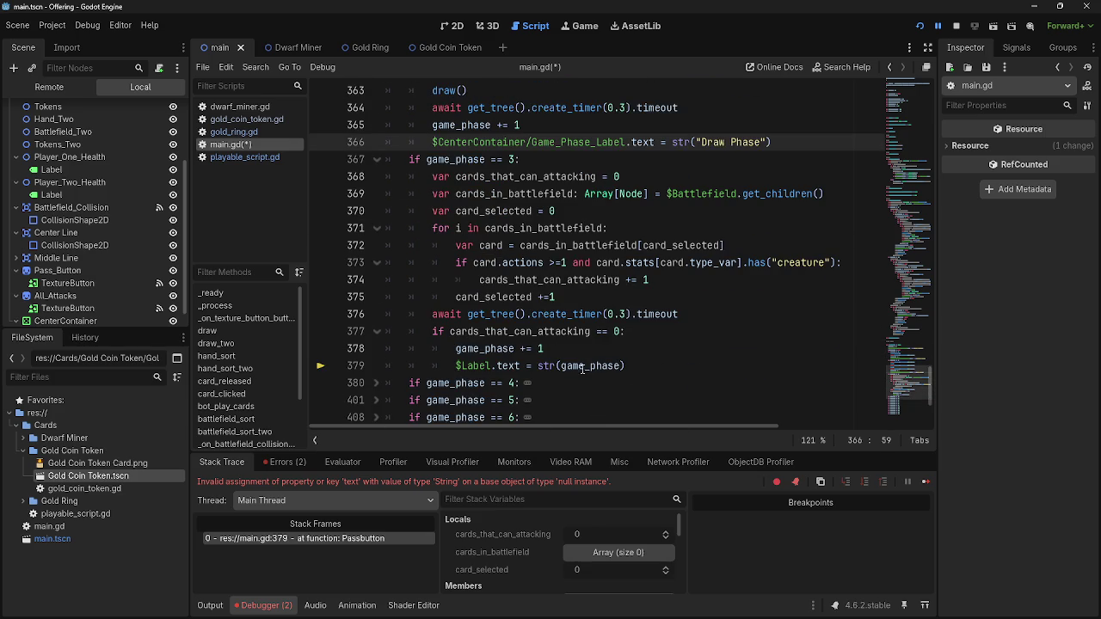
scroll(640, 370, up, 12)
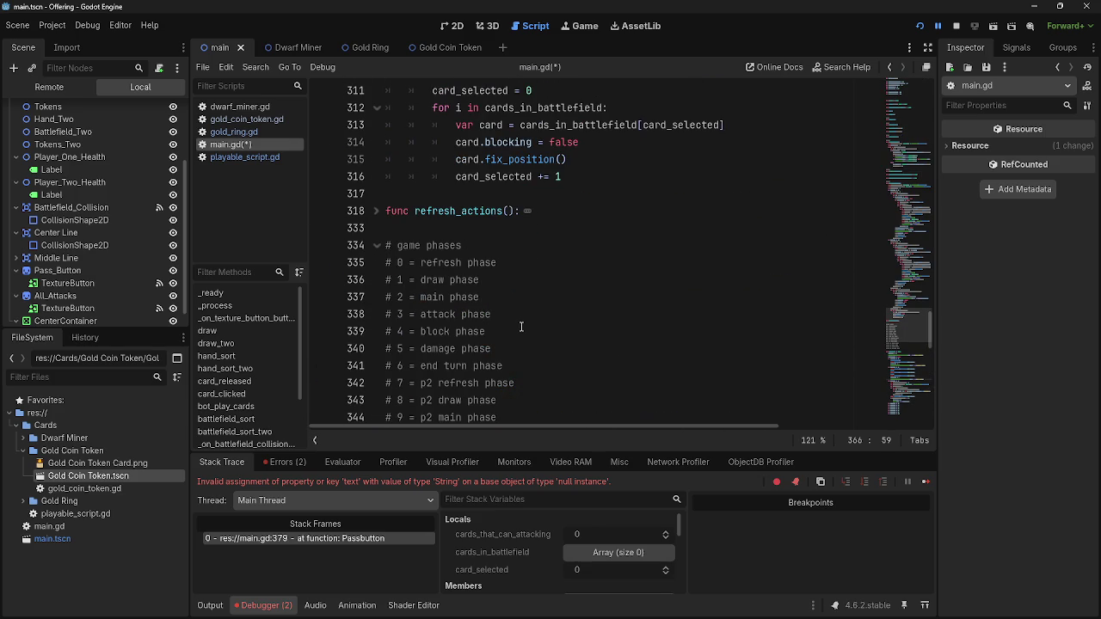
scroll(520, 327, down, 15)
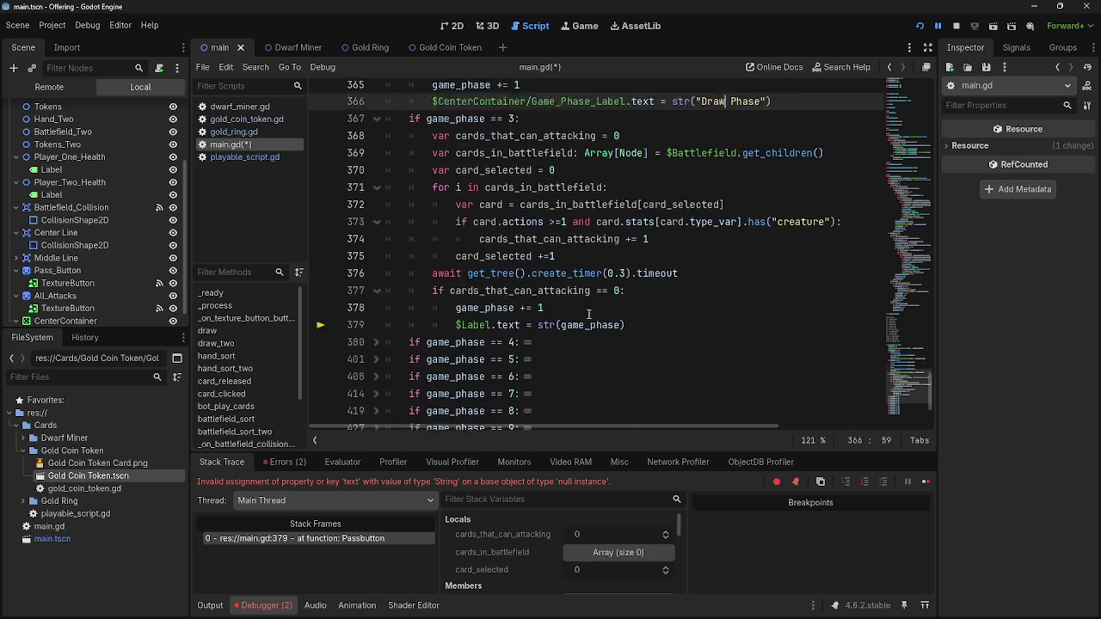
scroll(589, 314, down, 1)
double_click(591, 297)
drag(625, 296, 456, 296)
text($CenterContainer/Game_Phase_Label.text = str("Refresh Phase"))
double_click(742, 299)
text(Attack)
Collapse the finished game_phase 0, 1 and 3 blocks
scroll(639, 290, up, 3)
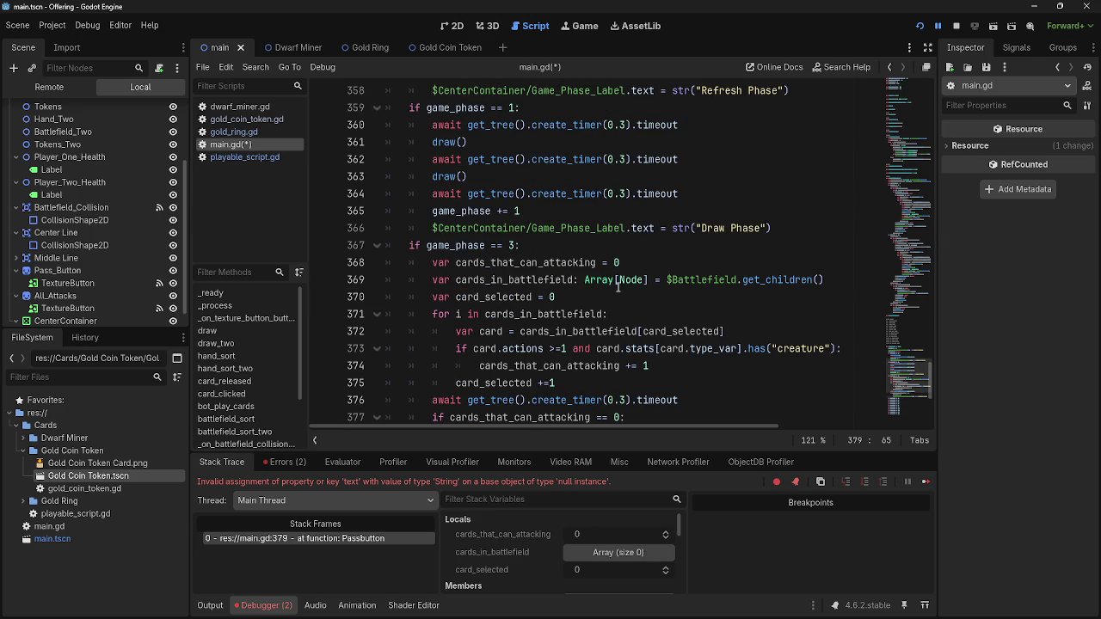
click(382, 245)
scroll(383, 233, up, 2)
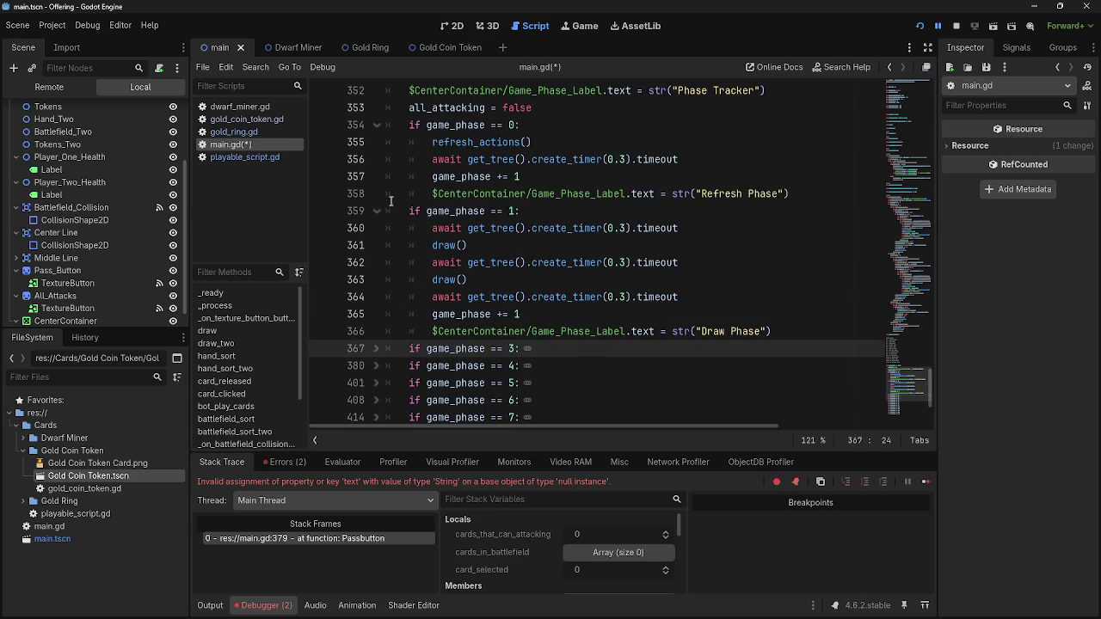
click(376, 212)
scroll(381, 225, up, 2)
click(376, 228)
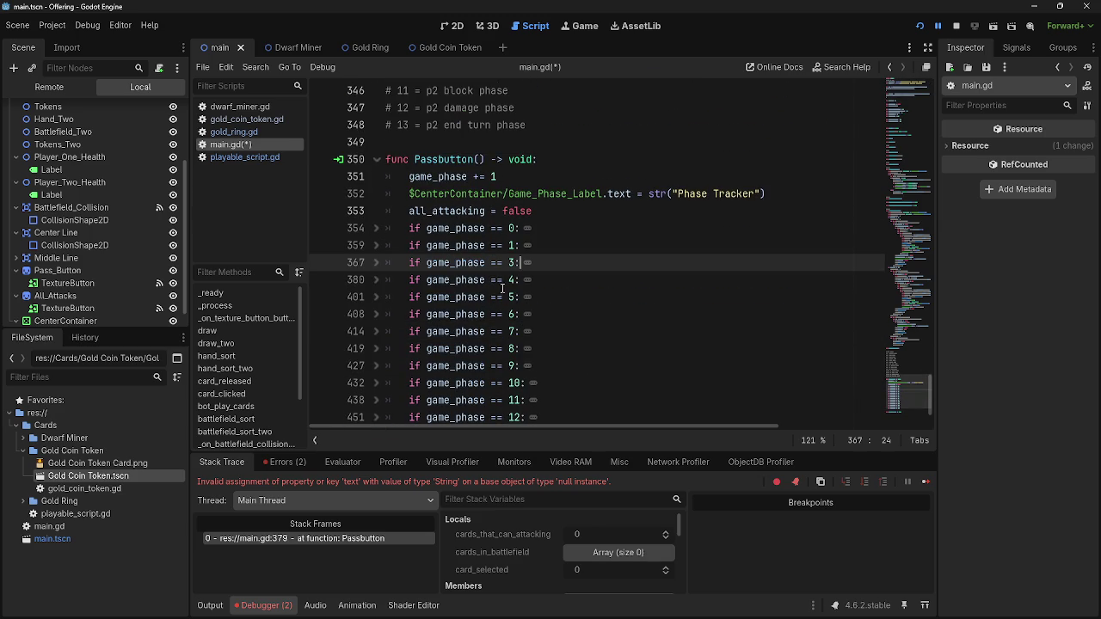
scroll(389, 278, up, 3)
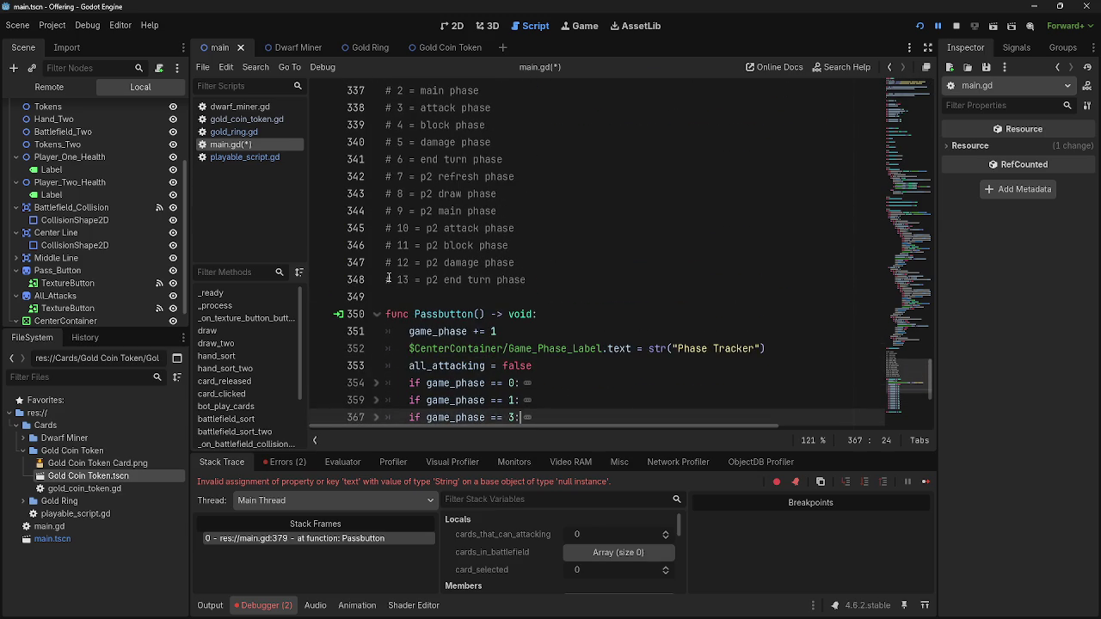
scroll(389, 277, down, 2)
Make phase 4 set Game_Phase_Label to 'Block Phase' instead of the debug label
click(377, 330)
scroll(497, 343, down, 7)
click(630, 315)
mouse_move(631, 314)
mouse_down()
mouse_move(431, 315)
mouse_move(456, 315)
mouse_up()
text($CenterContainer/Game_Phase_Label.text = str("Refresh Phase"))
double_click(744, 314)
text(Block)
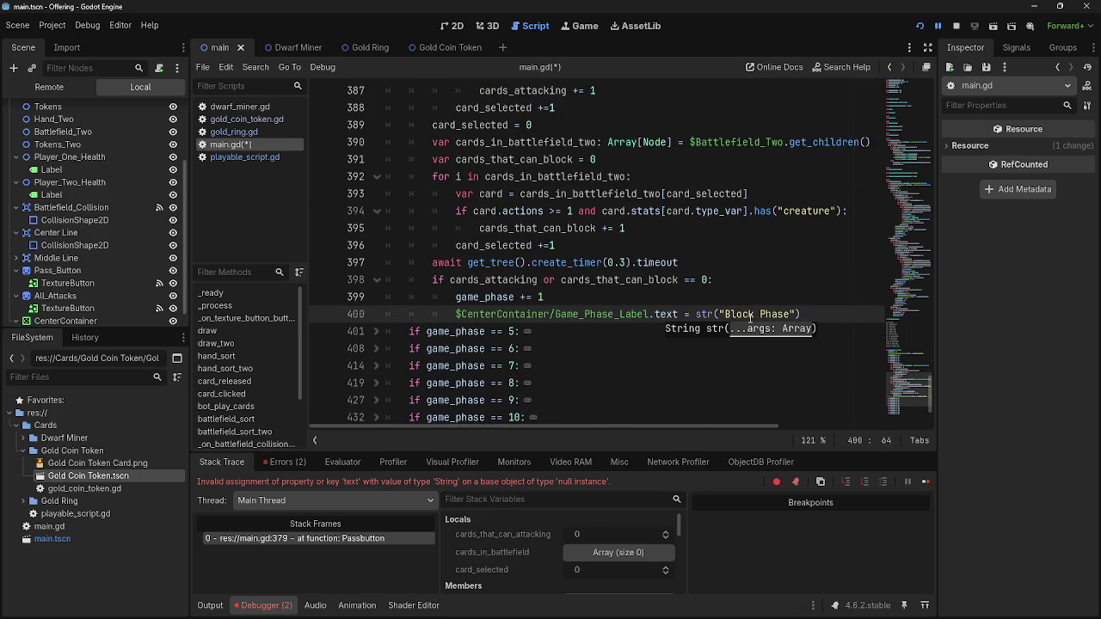
Add a Game_Phase_Label line reading 'Damage Phase' at the end of phase 5
click(376, 331)
scroll(383, 215, up, 4)
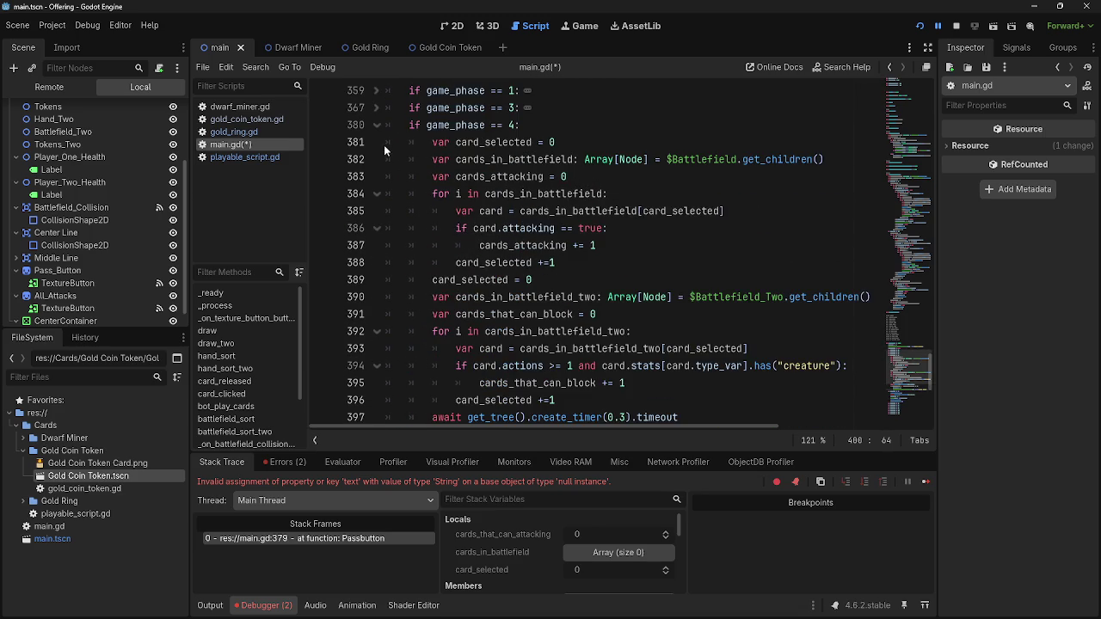
click(376, 125)
click(553, 251)
scroll(602, 284, up, 6)
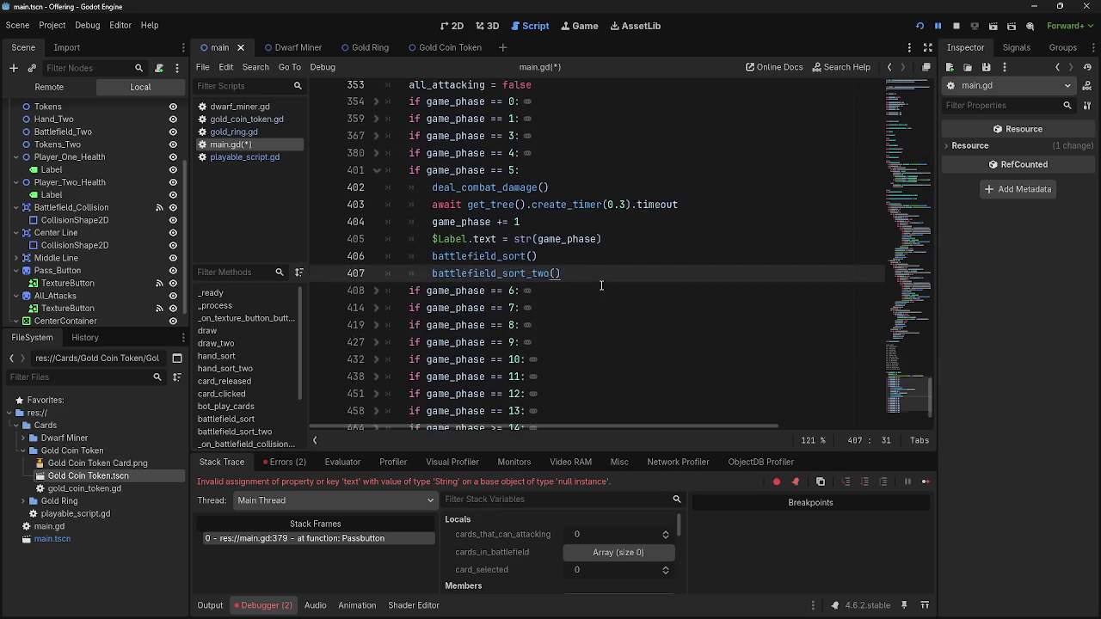
scroll(601, 284, down, 3)
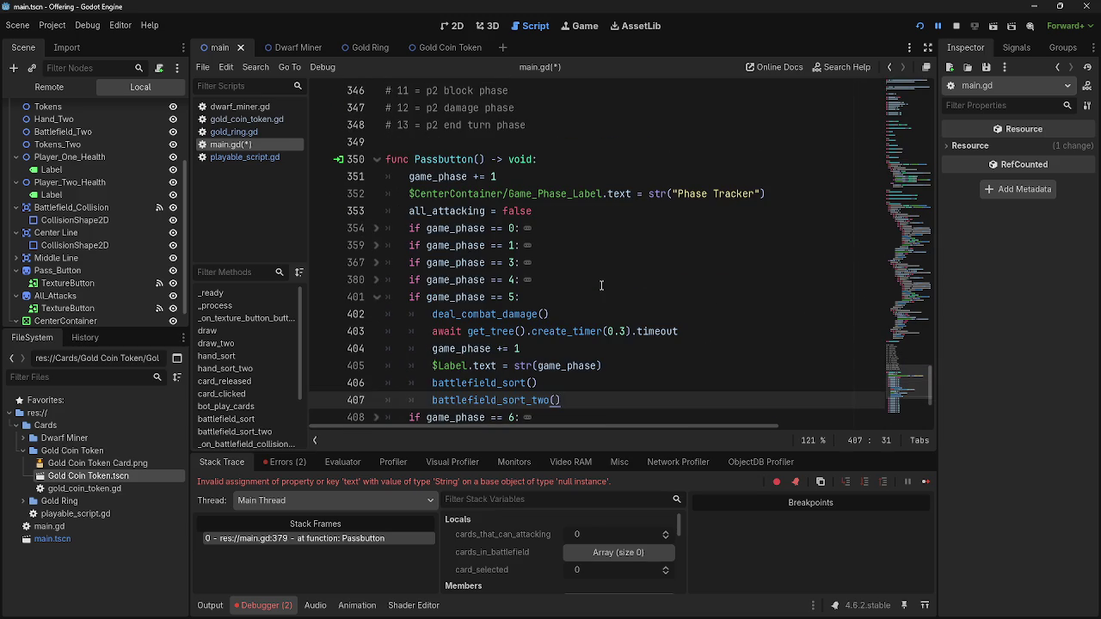
key(Return)
key(ctrl+v)
scroll(601, 284, down, 1)
double_click(721, 360)
text(Damage)
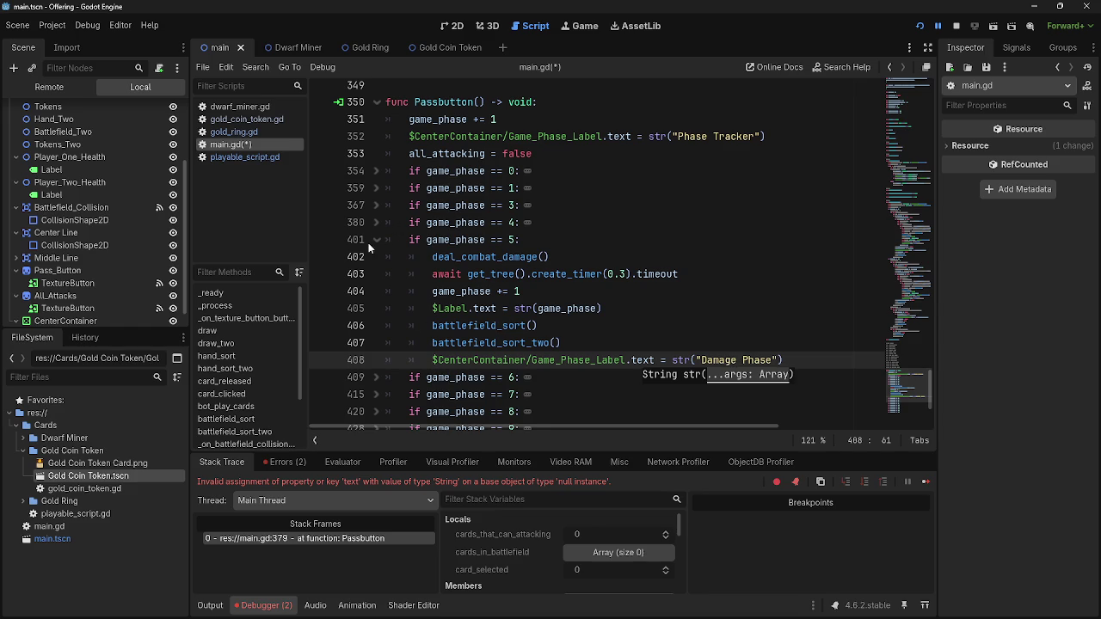
Make phase 6 set Game_Phase_Label to 'End Of Turn Phase' instead of the debug label
click(376, 240)
click(544, 263)
click(377, 258)
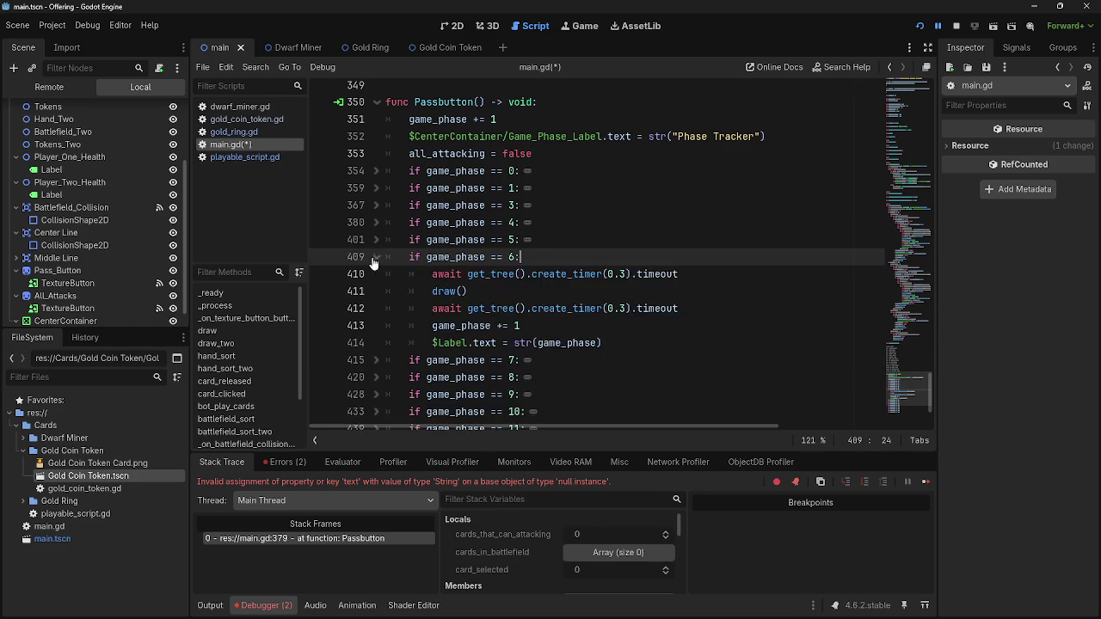
scroll(542, 281, up, 4)
scroll(542, 315, down, 4)
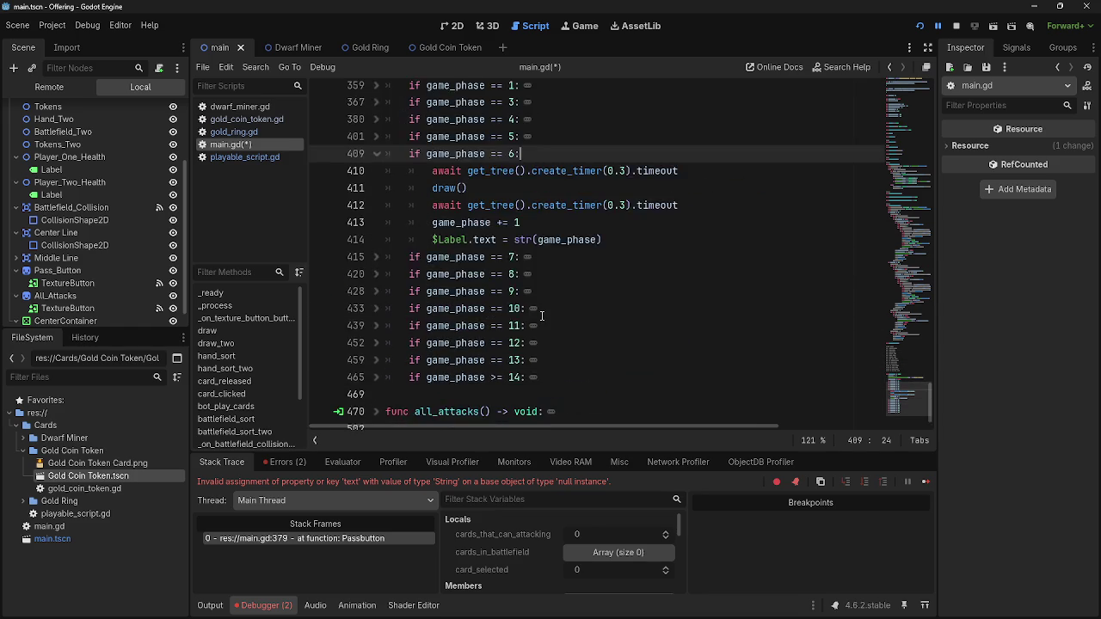
drag(602, 343, 436, 343)
text(CenterContainer/Game_Phase_Label.text = str("Refresh Phase"))
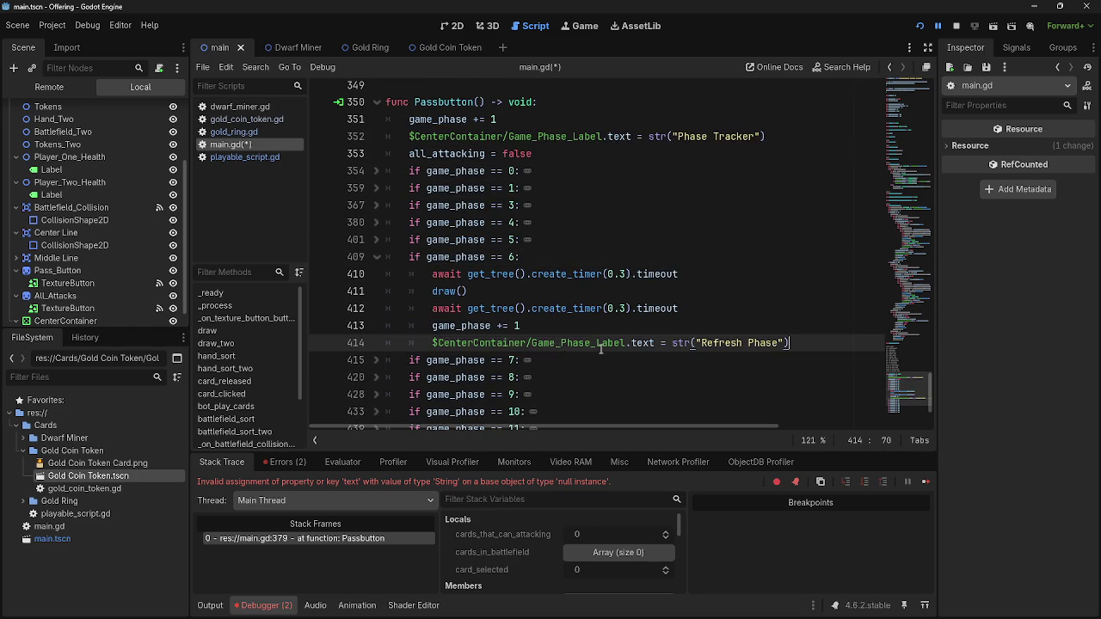
double_click(721, 343)
text(E)
text(nd O)
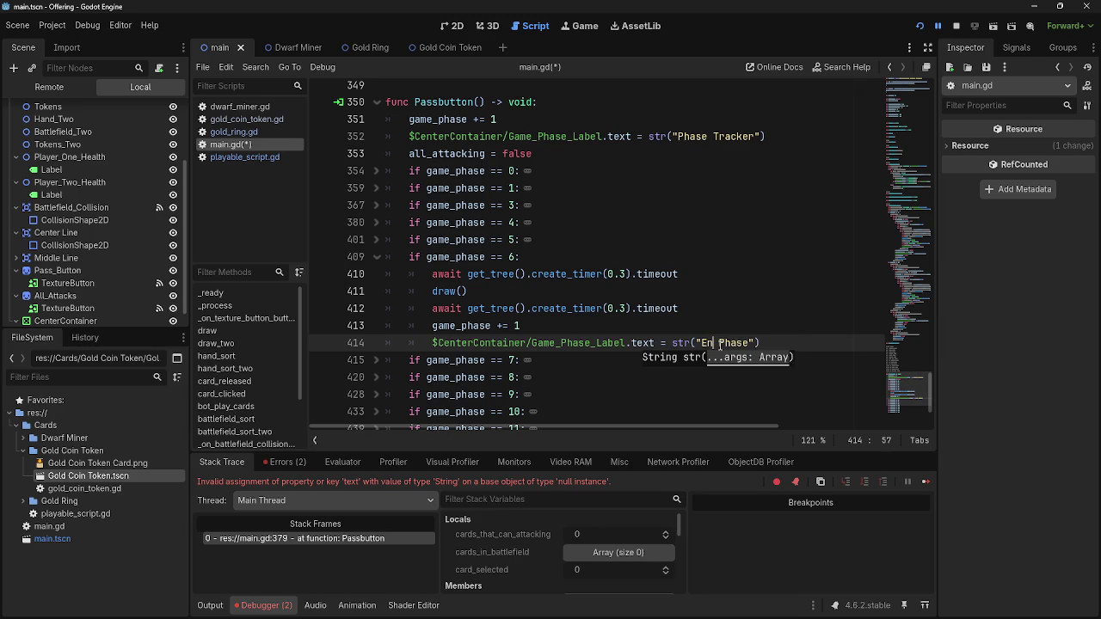
text(f Turn)
Make phase 7 set Game_Phase_Label to 'P2 Refresh Phase' instead of the debug label
click(376, 359)
click(376, 257)
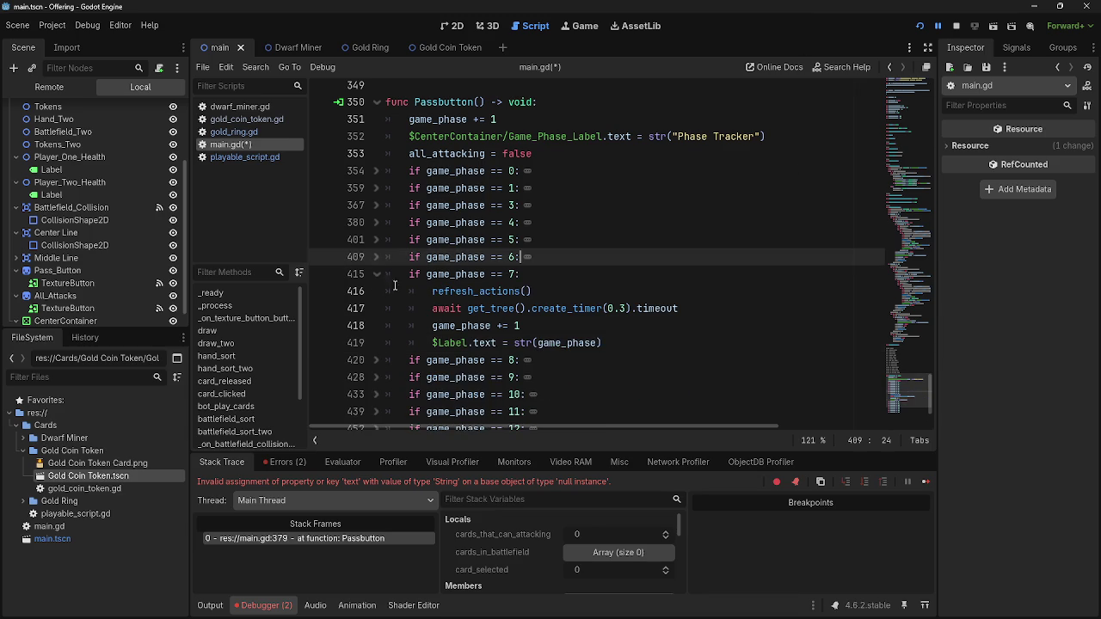
click(624, 346)
key(shift+Home)
text($CenterContainer/Game_Phase_Label.text = str("Refresh Phase"))
scroll(627, 384, up, 5)
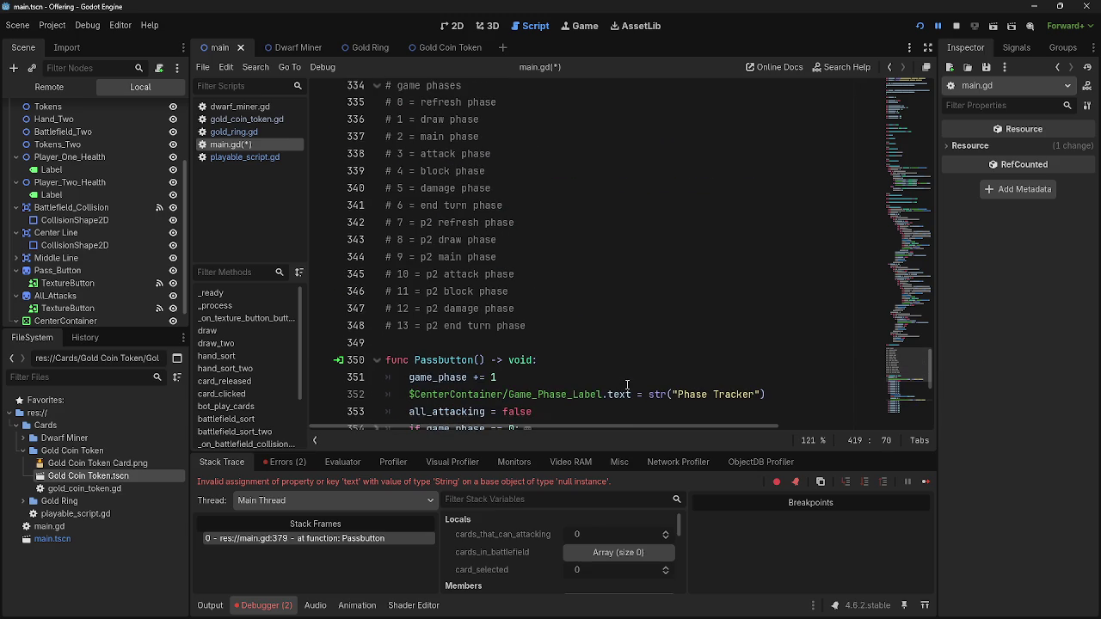
scroll(636, 382, down, 6)
click(703, 292)
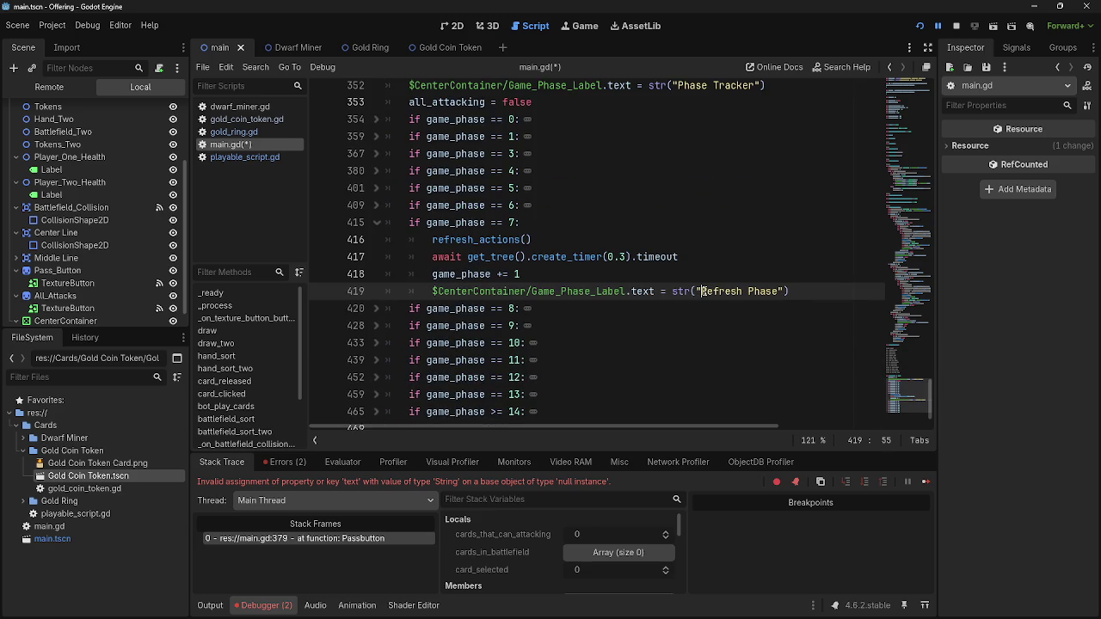
text(7)
key(BackSpace)
text(2)
click(691, 308)
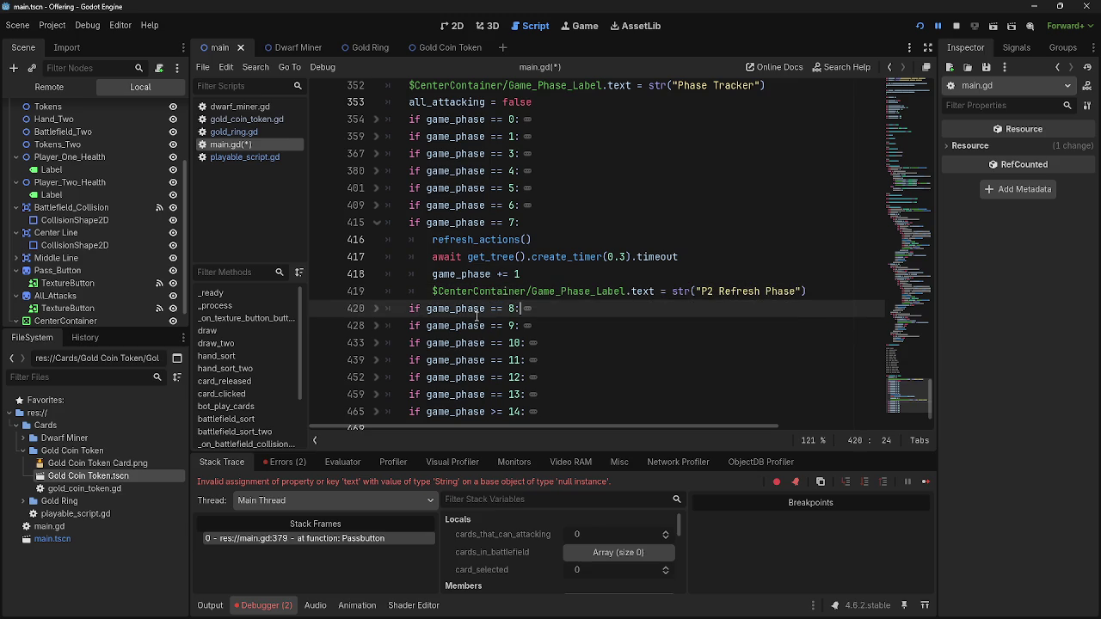
Paste the Game_Phase_Label line over the phase 10 debug label line
scroll(678, 273, up, 3)
scroll(684, 258, up, 20)
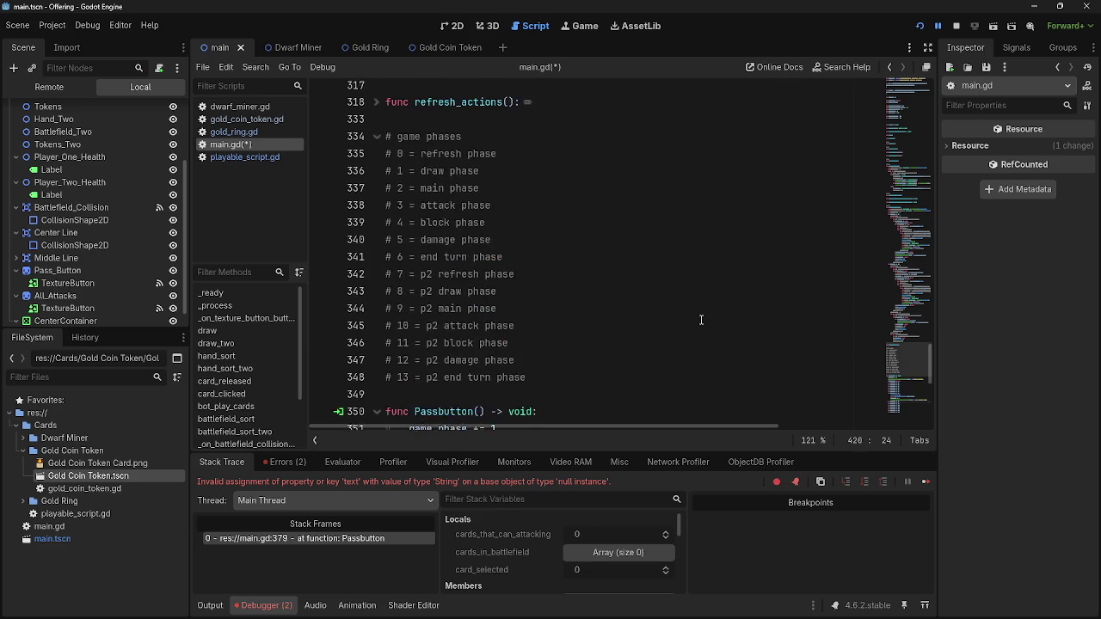
scroll(701, 319, up, 3)
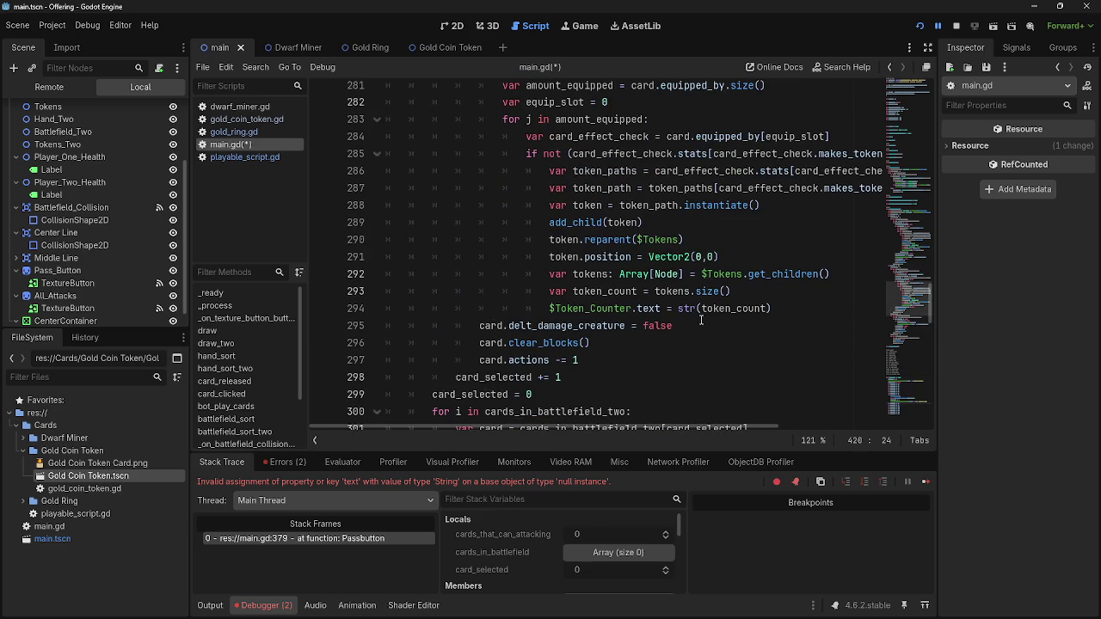
scroll(701, 319, down, 20)
scroll(701, 319, down, 9)
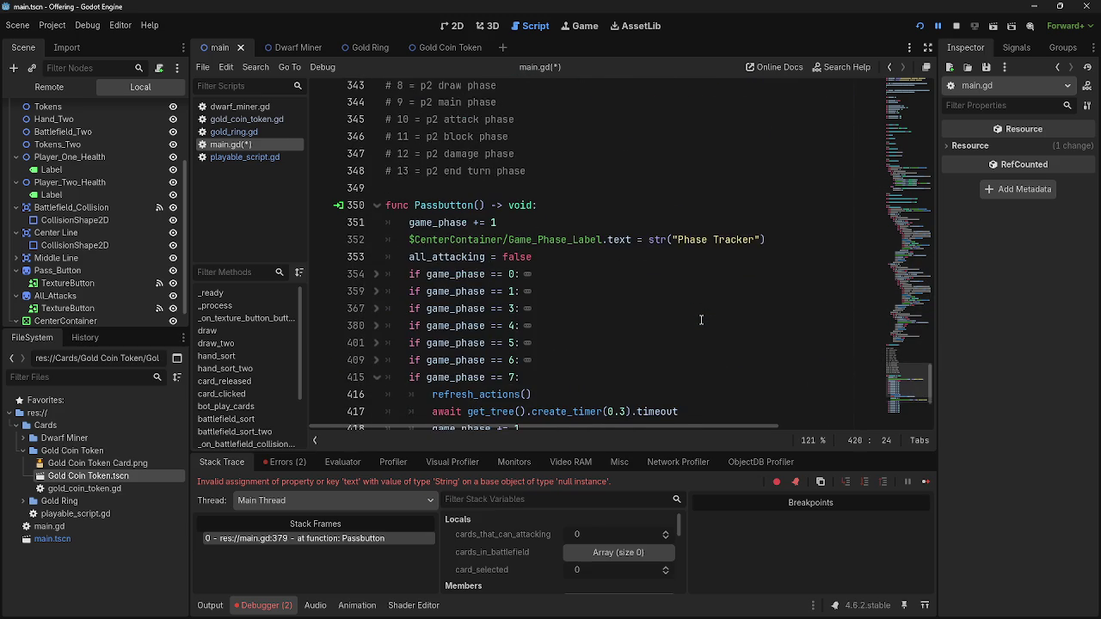
click(377, 177)
click(377, 239)
drag(602, 325, 502, 325)
key(shift+Home)
text($CenterContainer/Game_Phase_Label.text = str("Refresh Phase"))
Change the phase 10 label text to 'P2 Attack Phase'
scroll(544, 384, up, 7)
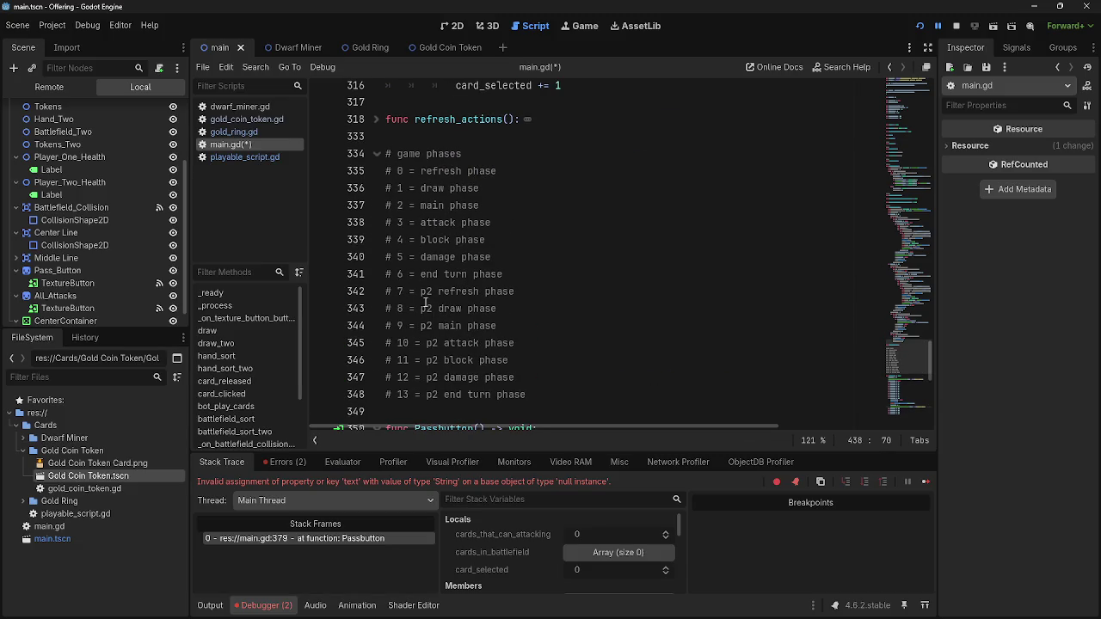
scroll(550, 368, down, 3)
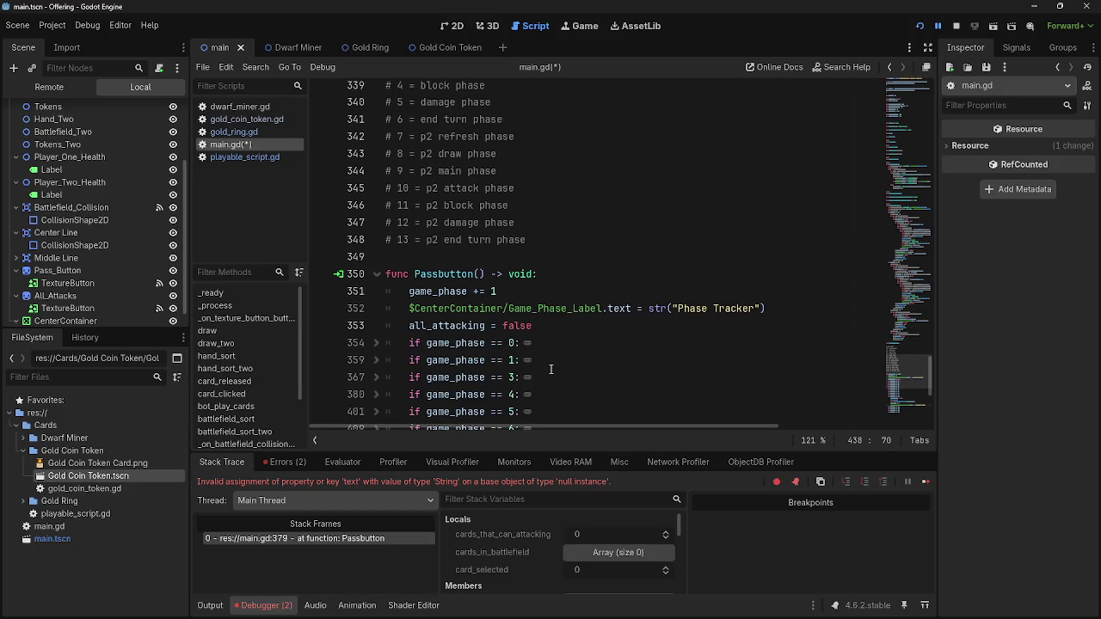
scroll(551, 369, down, 5)
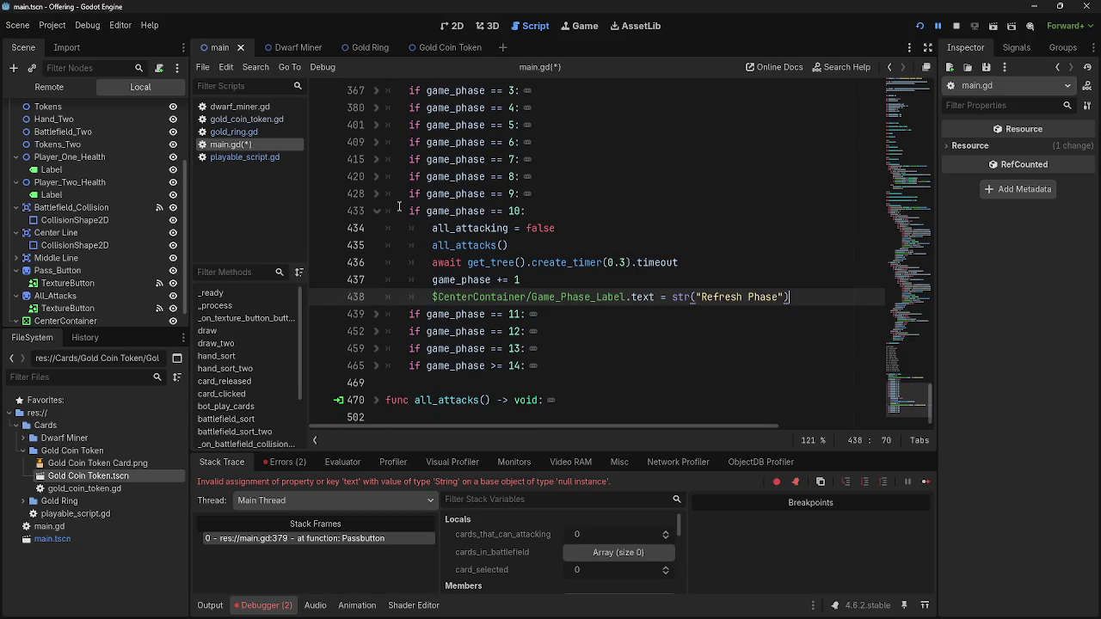
click(383, 194)
scroll(659, 379, up, 4)
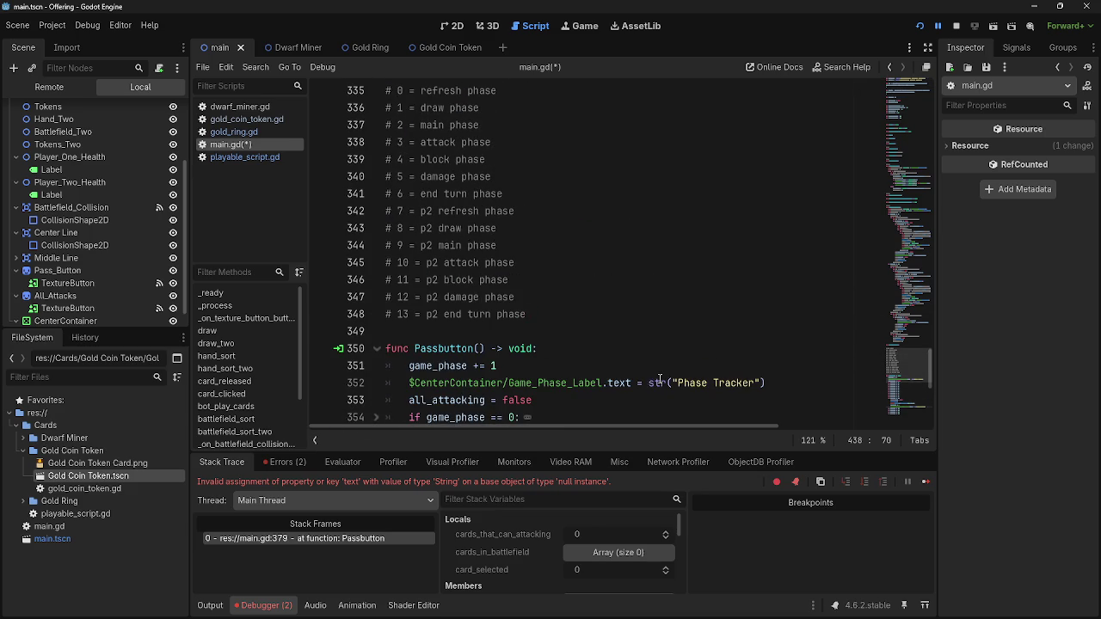
scroll(516, 309, down, 5)
double_click(721, 297)
text(R2 Attack Ph)
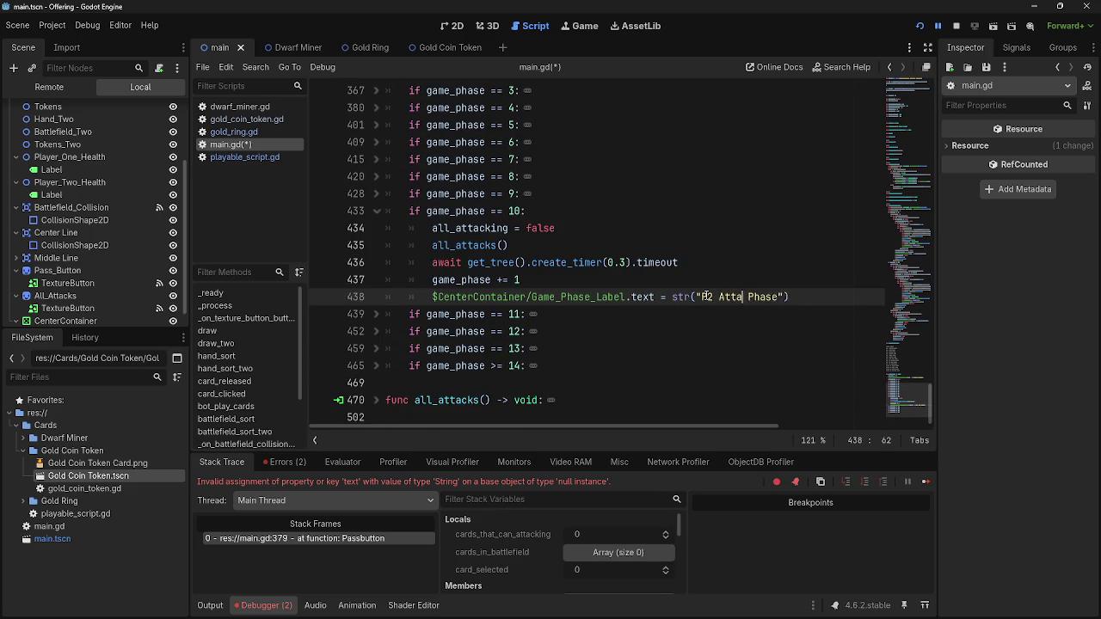
key(BackSpace)
key(BackSpace)
key(BackSpace)
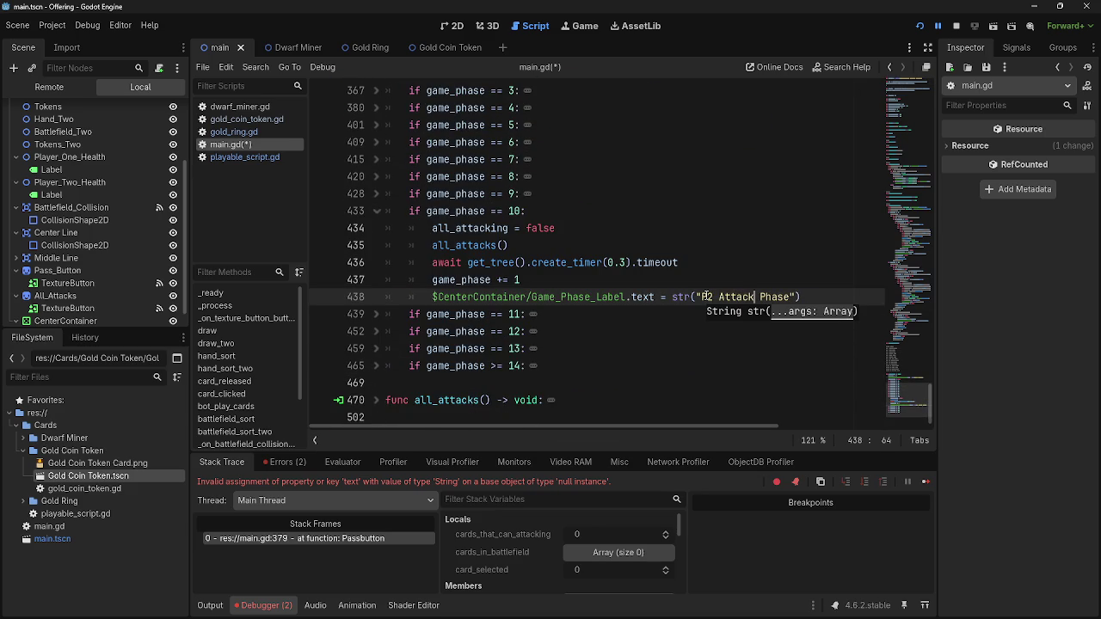
Expand the game_phase 11 block and check which phase it represents
click(376, 314)
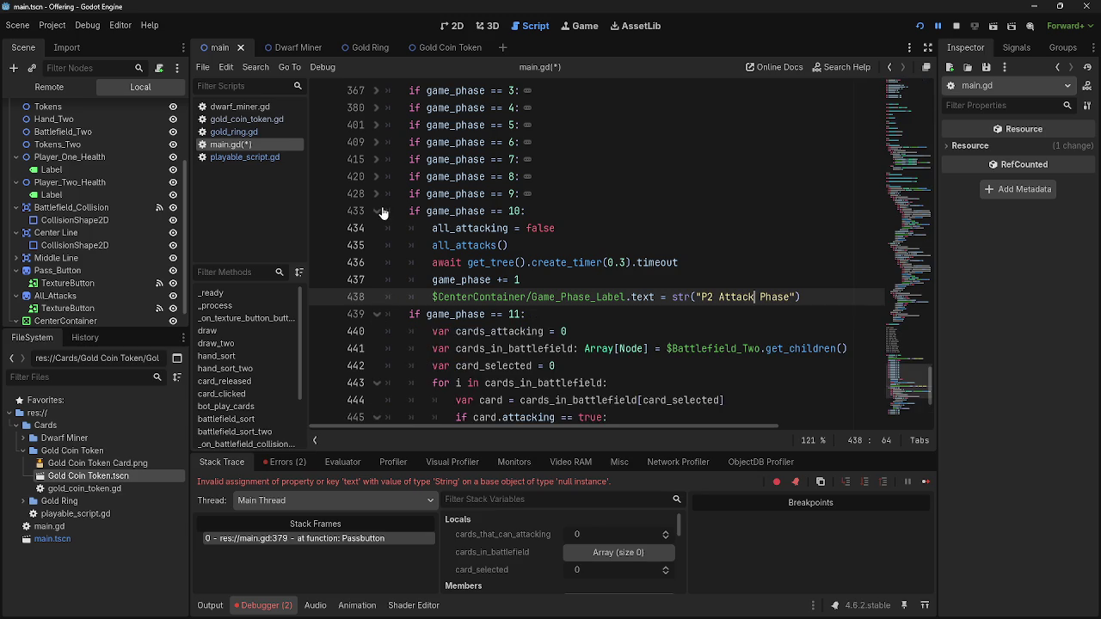
click(377, 211)
scroll(534, 275, up, 3)
scroll(533, 275, up, 4)
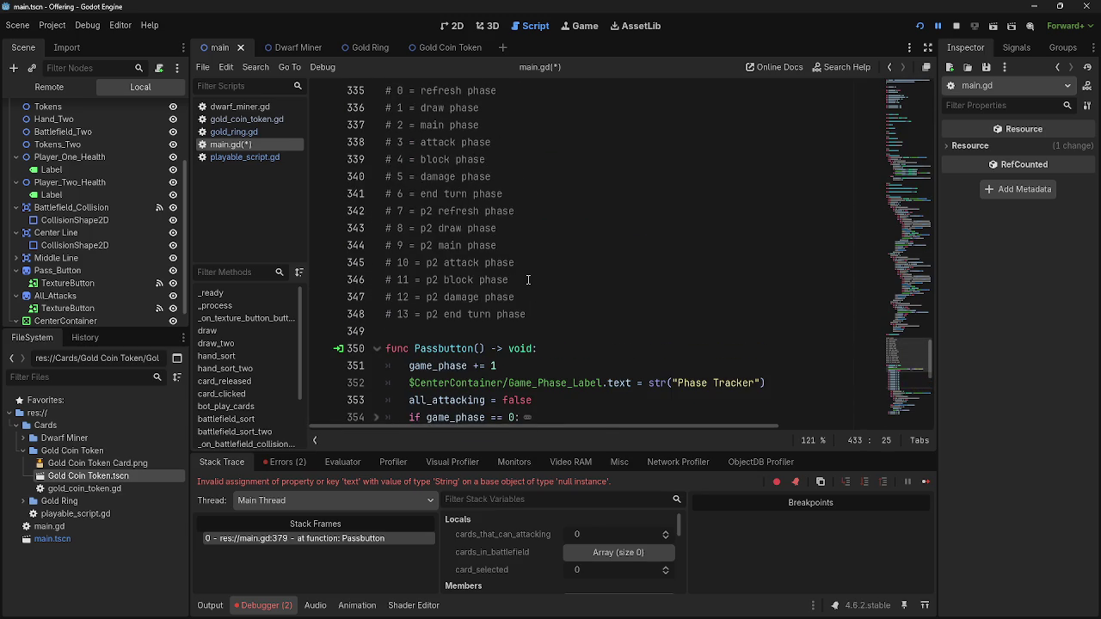
click(537, 280)
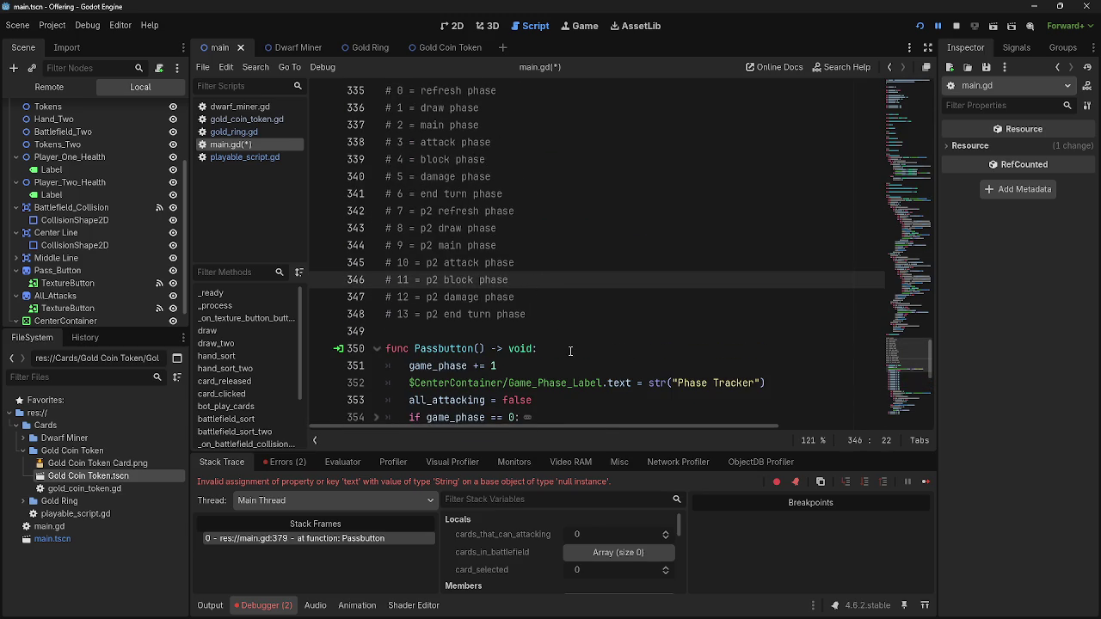
scroll(569, 350, down, 8)
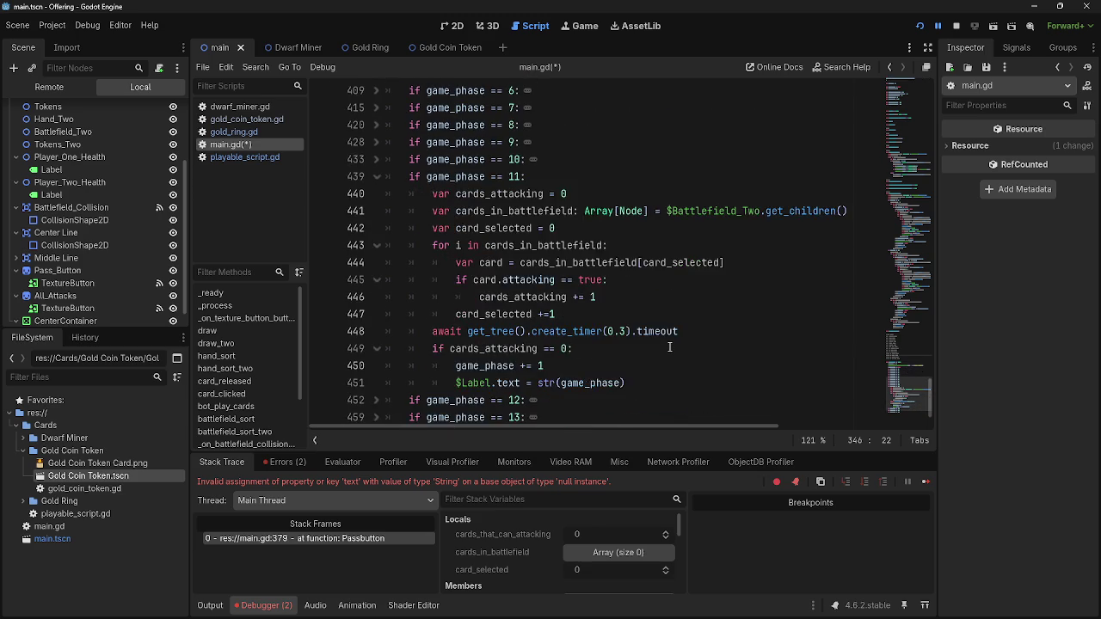
Make phase 11 set Game_Phase_Label to 'P2 Block Phase' instead of the debug label
drag(578, 331, 626, 331)
shift+click(456, 331)
text($CenterContainer/Game_Phase_Label.text = str("Refresh Phase"))
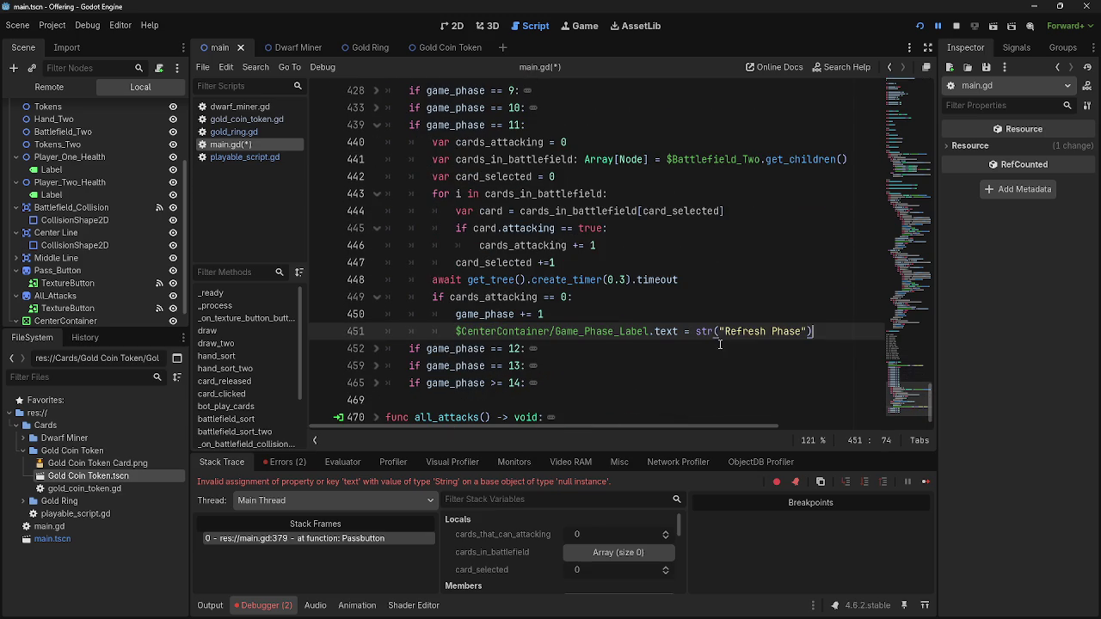
double_click(737, 331)
text(P2 Block)
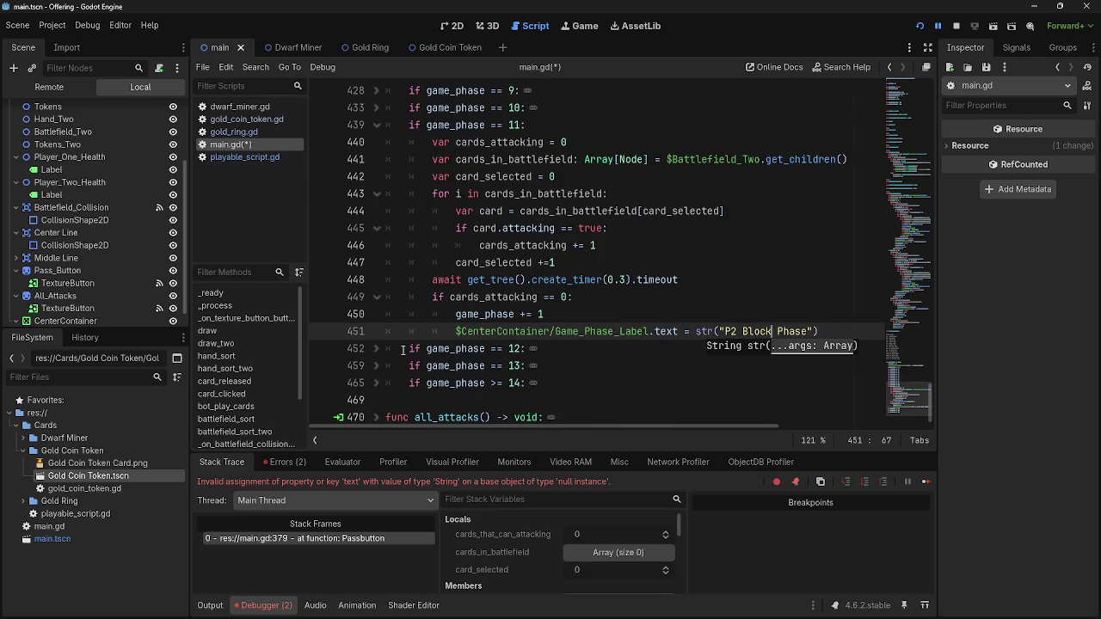
Expand the phase 12 block and review the finished phase 10 and 11 label lines
click(376, 348)
click(377, 126)
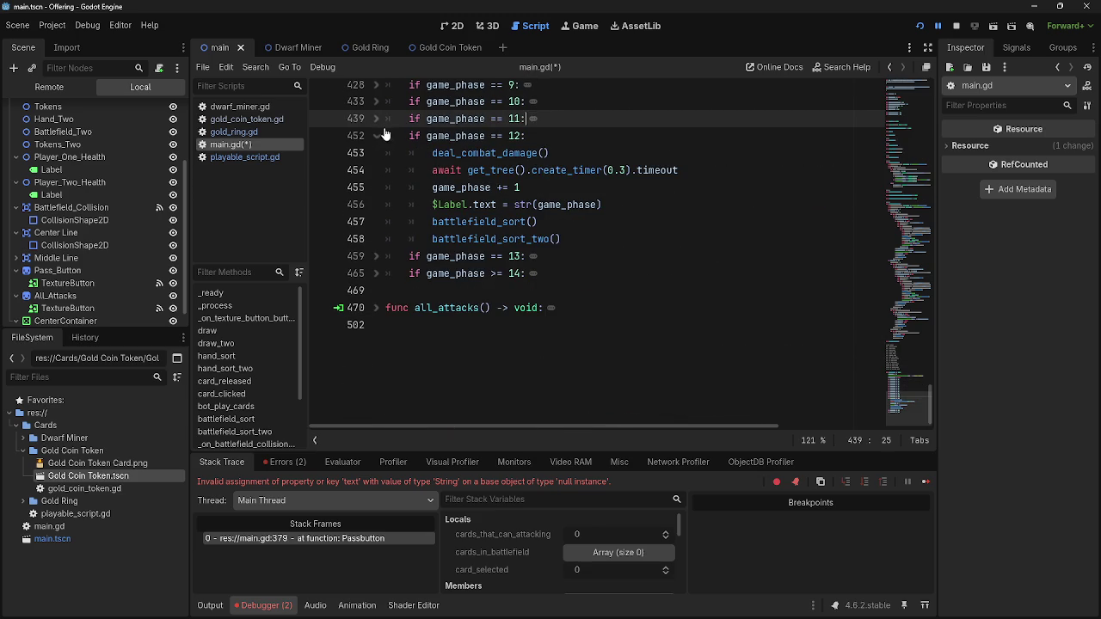
click(566, 239)
key(Return)
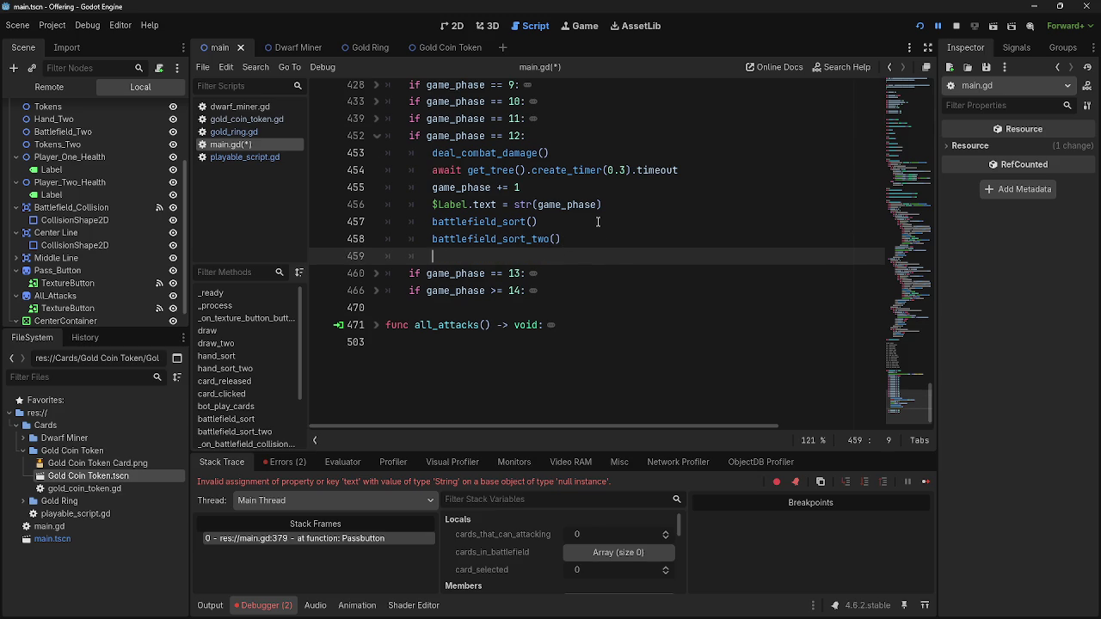
key(ctrl+z)
click(378, 120)
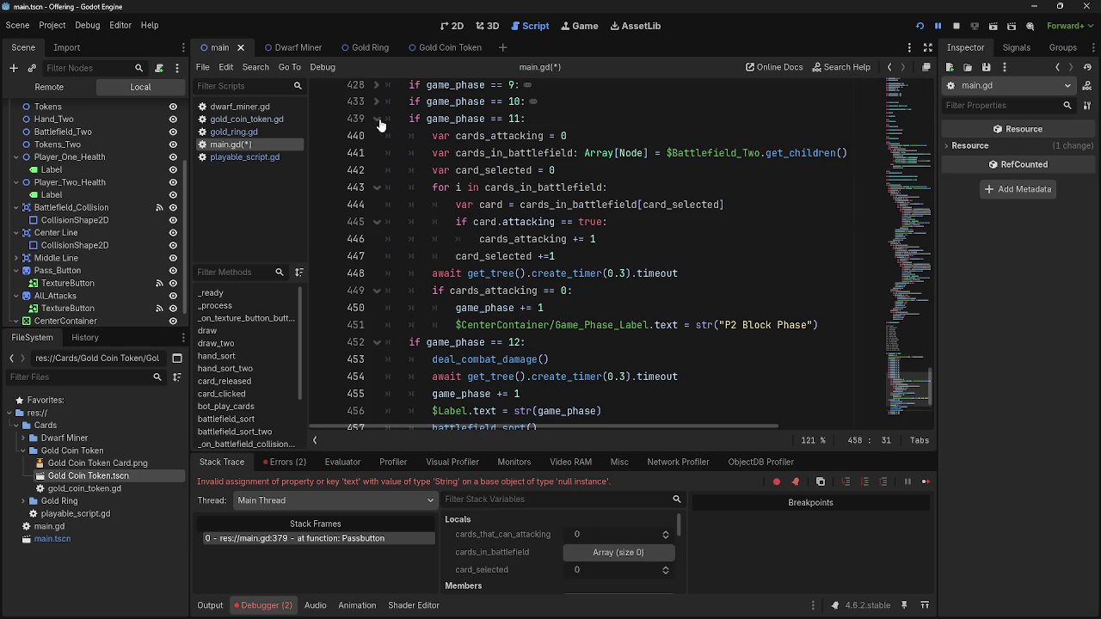
click(377, 119)
click(382, 103)
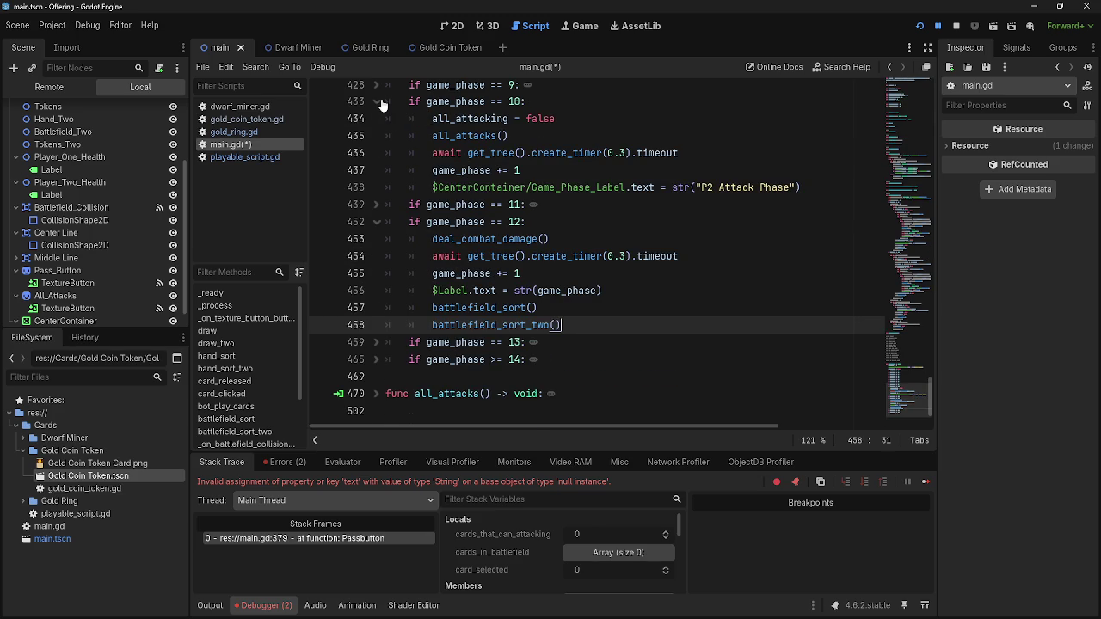
click(380, 103)
Replace the phase 12 debug line with Game_Phase_Label reading 'P2 Damage Phase'
drag(601, 205, 432, 207)
text($CenterContainer/Game_Phase_Label.text = str("Refresh Phase"))
scroll(621, 370, up, 8)
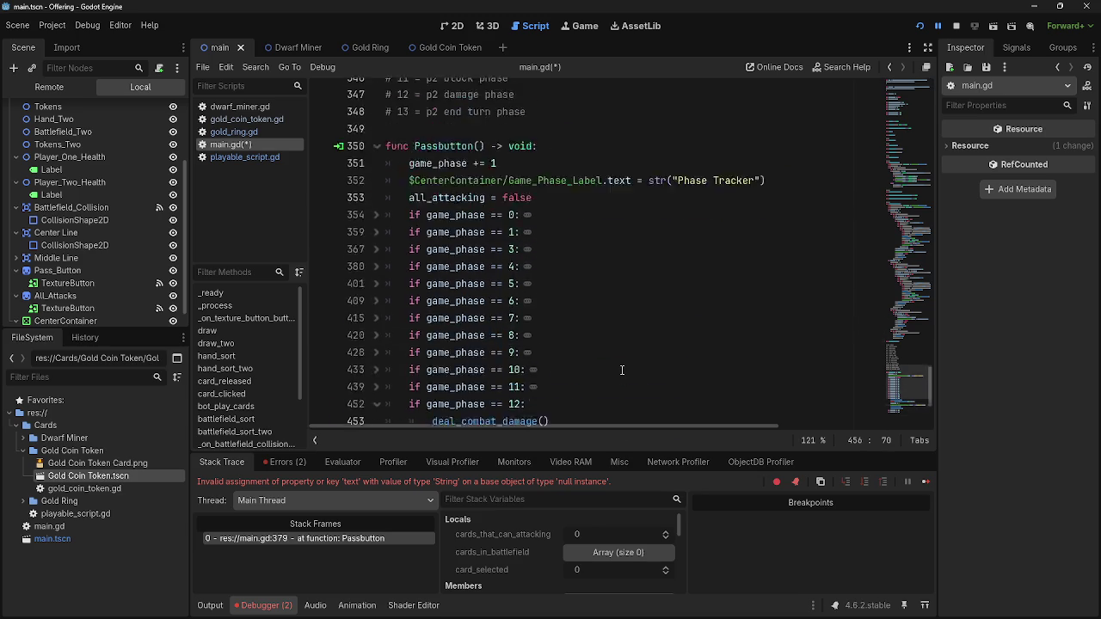
scroll(622, 369, down, 8)
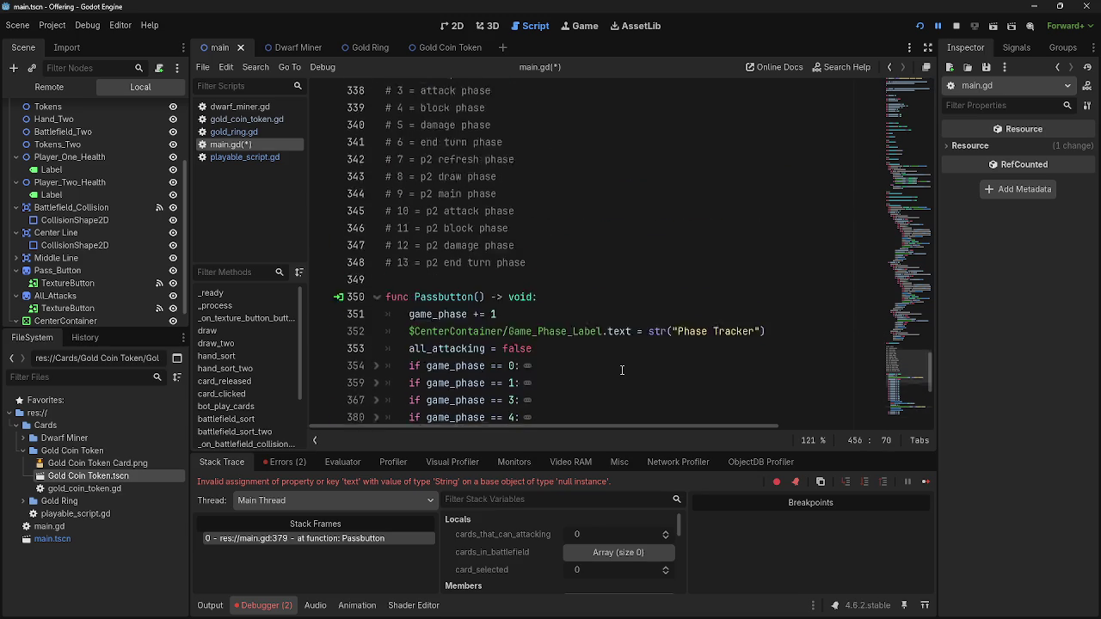
double_click(722, 297)
text(P2 Damage)
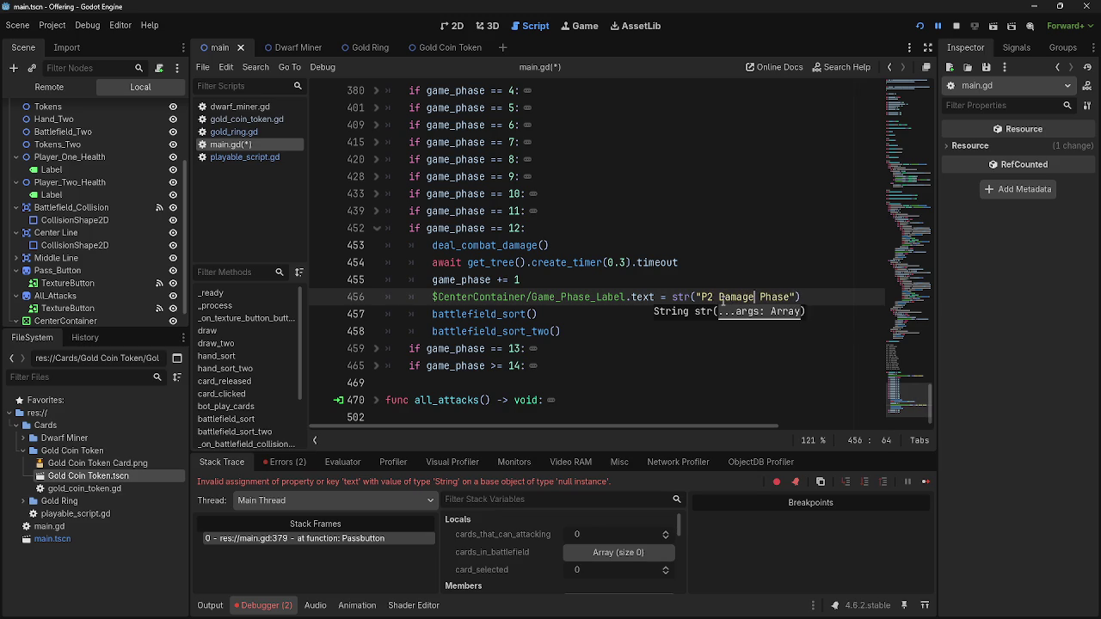
Paste the Game_Phase_Label line over the phase 13 debug label on line 464
click(376, 228)
click(376, 239)
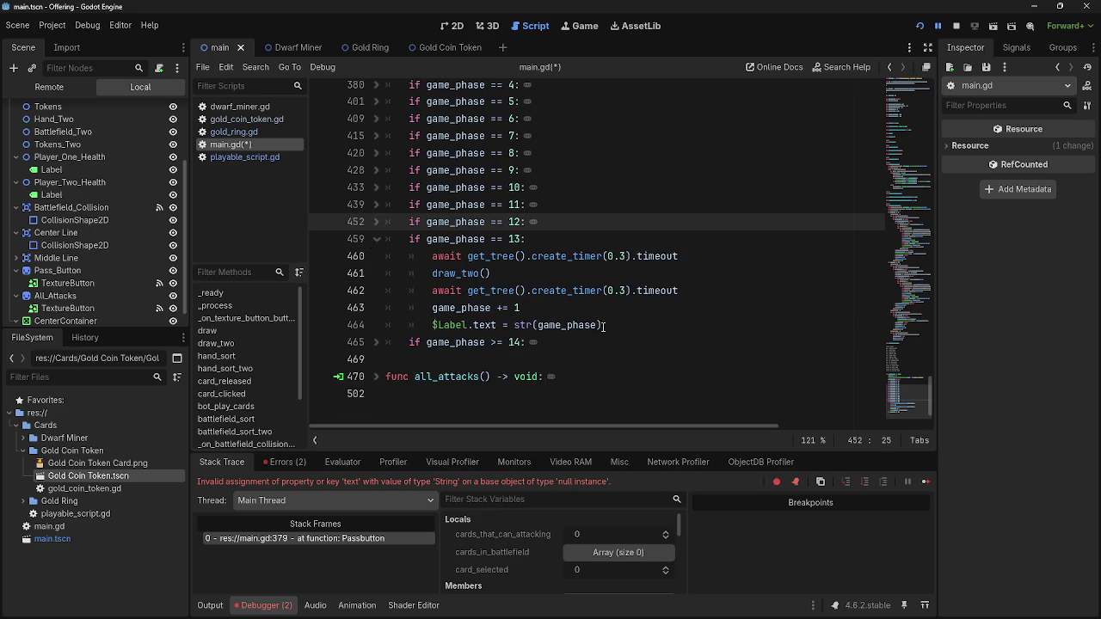
scroll(594, 355, up, 8)
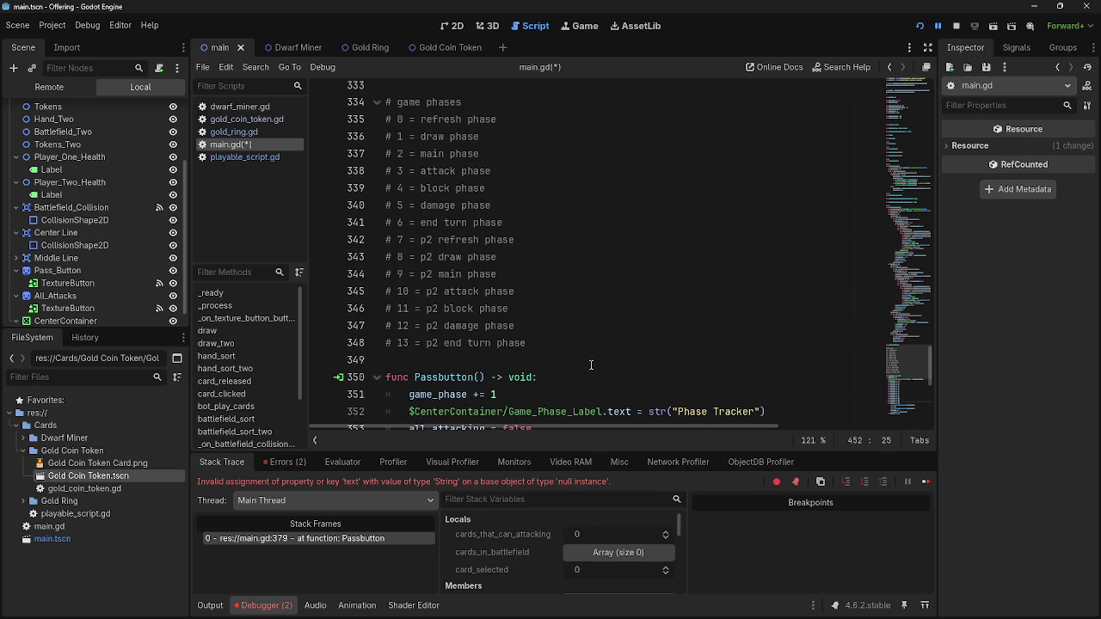
scroll(591, 365, down, 7)
drag(619, 376, 431, 377)
text(CenterContainer/Game_Phase_Label.text = str("Refresh Phase"))
Rename the phase 13 label text to 'P2 End Of Turn Phase', matching phase 6's wording
scroll(668, 384, up, 4)
scroll(668, 383, up, 2)
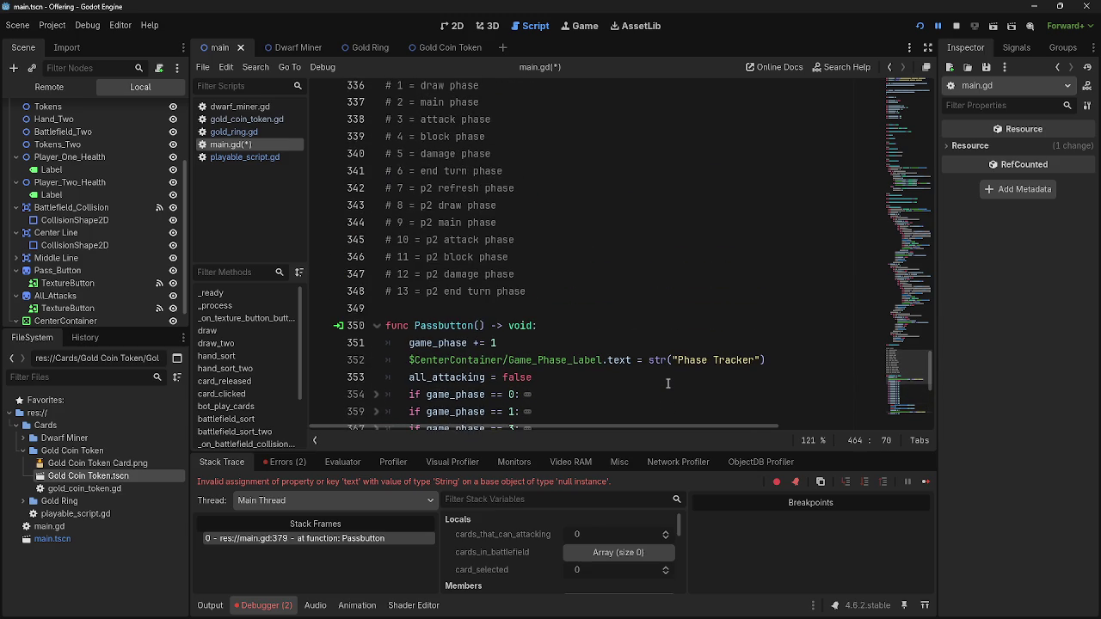
scroll(668, 383, down, 7)
double_click(713, 348)
text(P2 End)
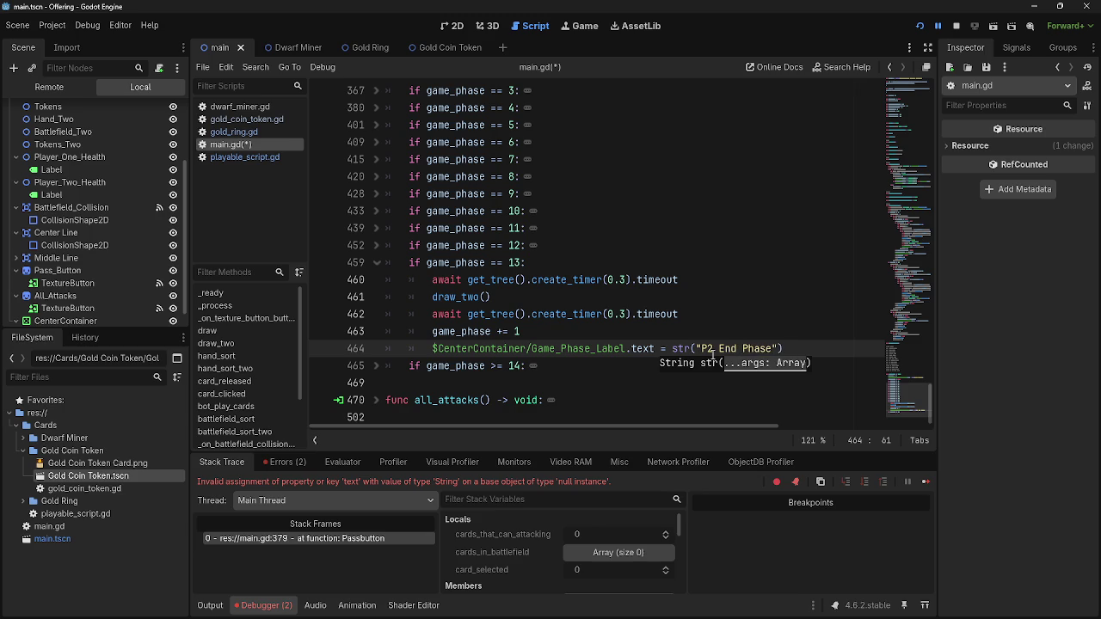
scroll(671, 349, up, 2)
click(375, 246)
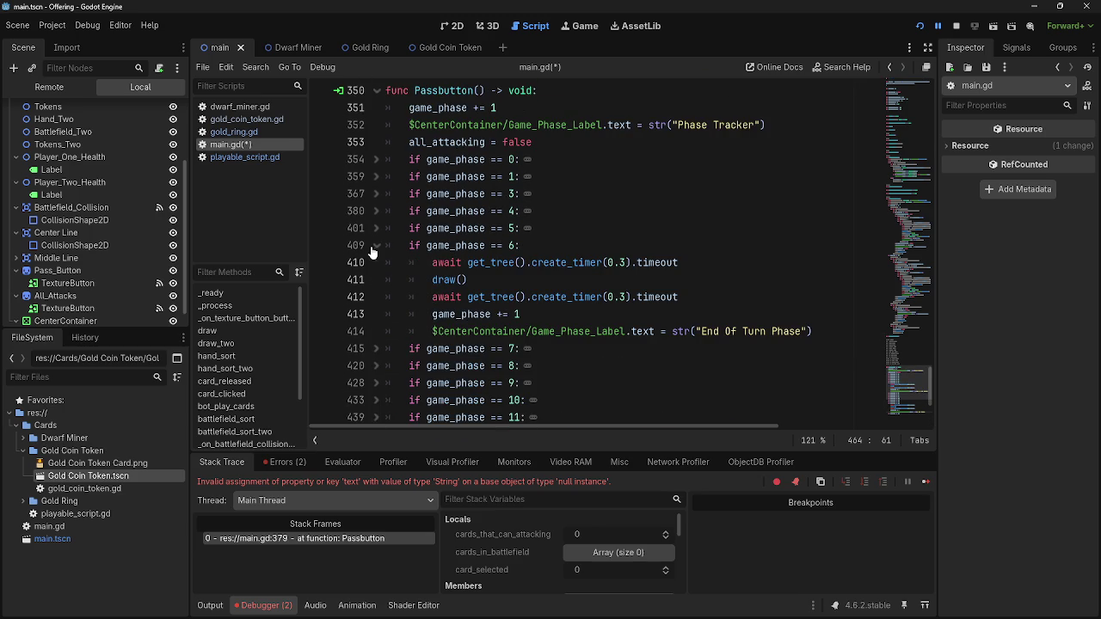
click(375, 247)
scroll(739, 310, down, 2)
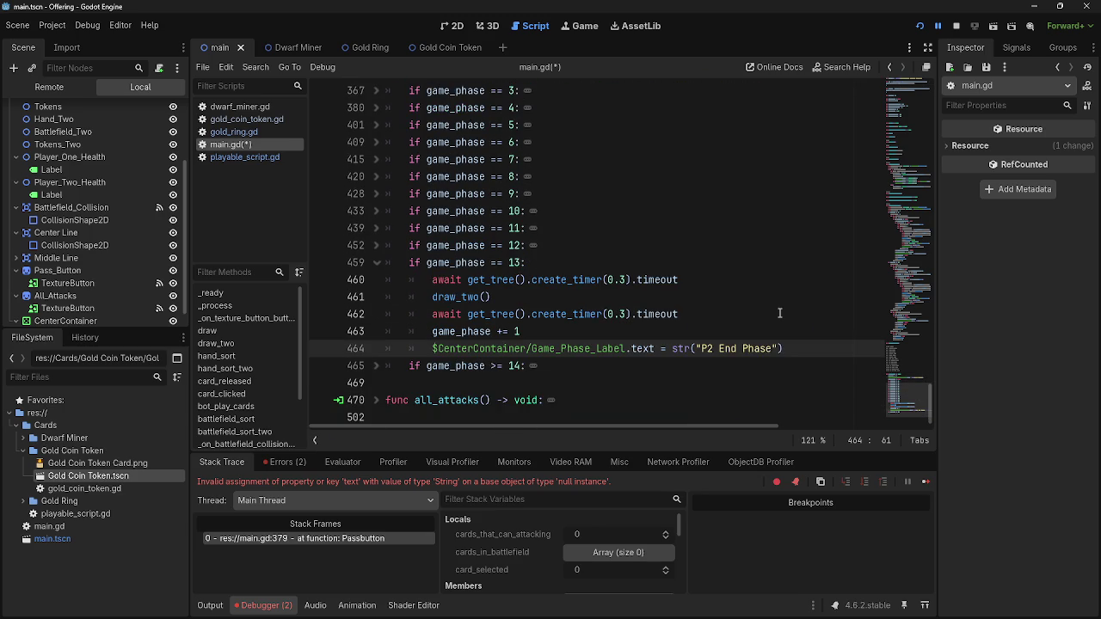
text(Of T)
text(urn)
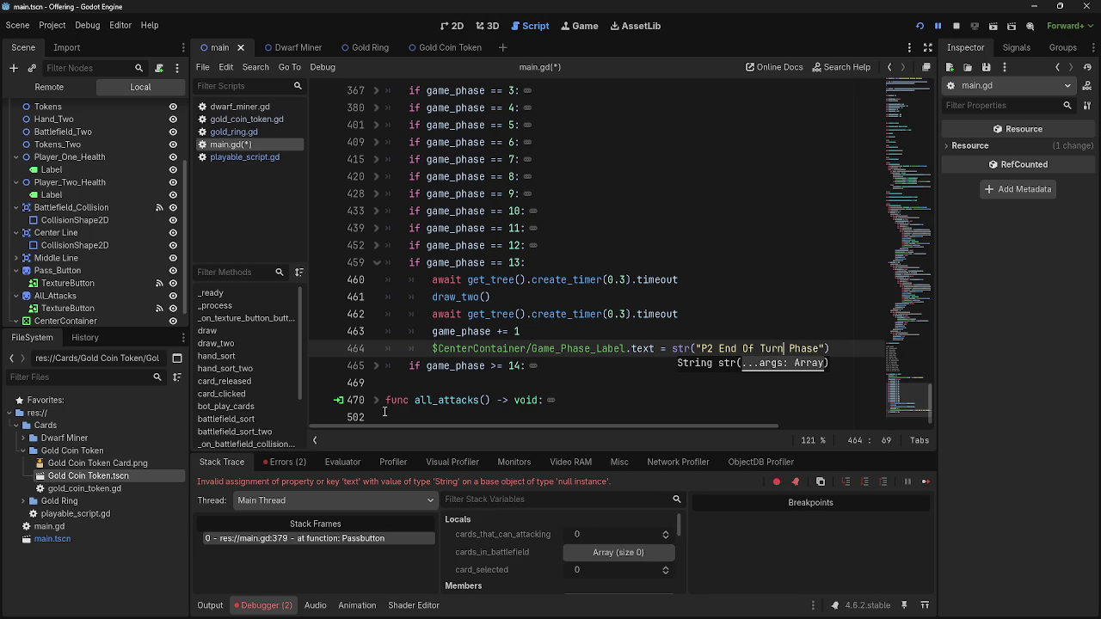
Expand the phase 14 reset block and collapse the finished phase 12 and 13 blocks
click(376, 366)
click(376, 245)
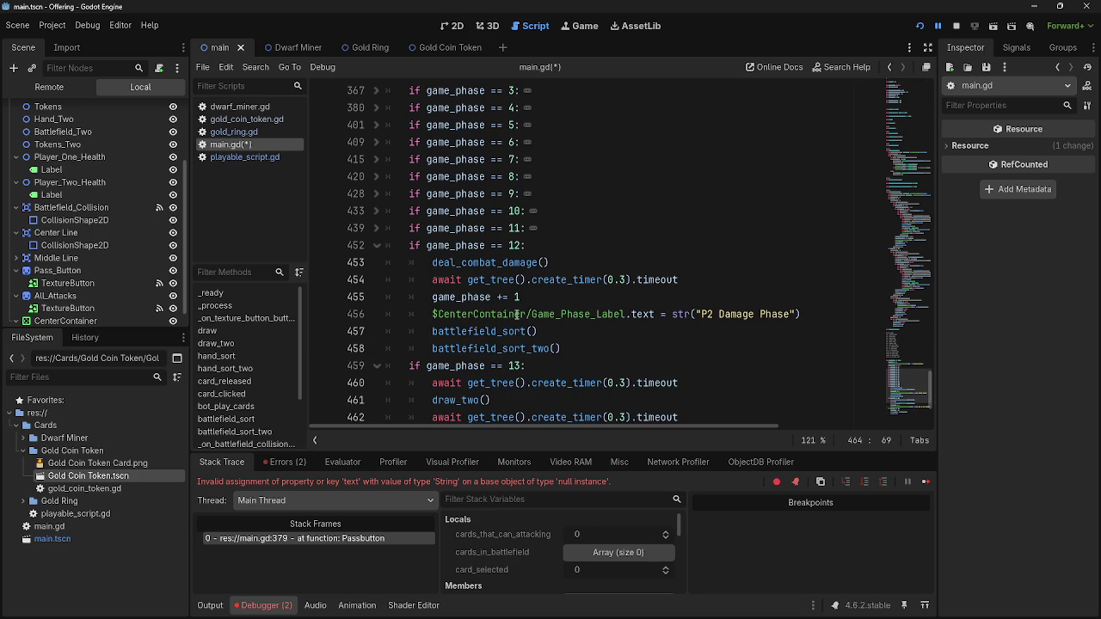
click(377, 245)
click(376, 263)
click(622, 307)
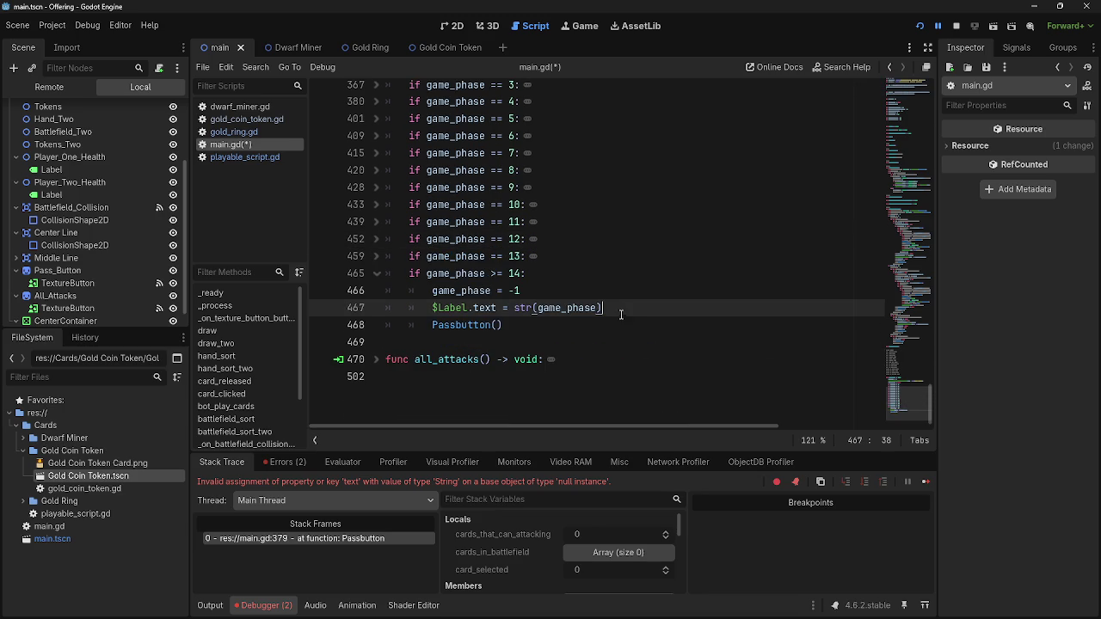
Inspect debug line 467 and the game_phase >= 14 block in main.gd
drag(621, 311, 425, 315)
click(626, 310)
scroll(582, 353, up, 5)
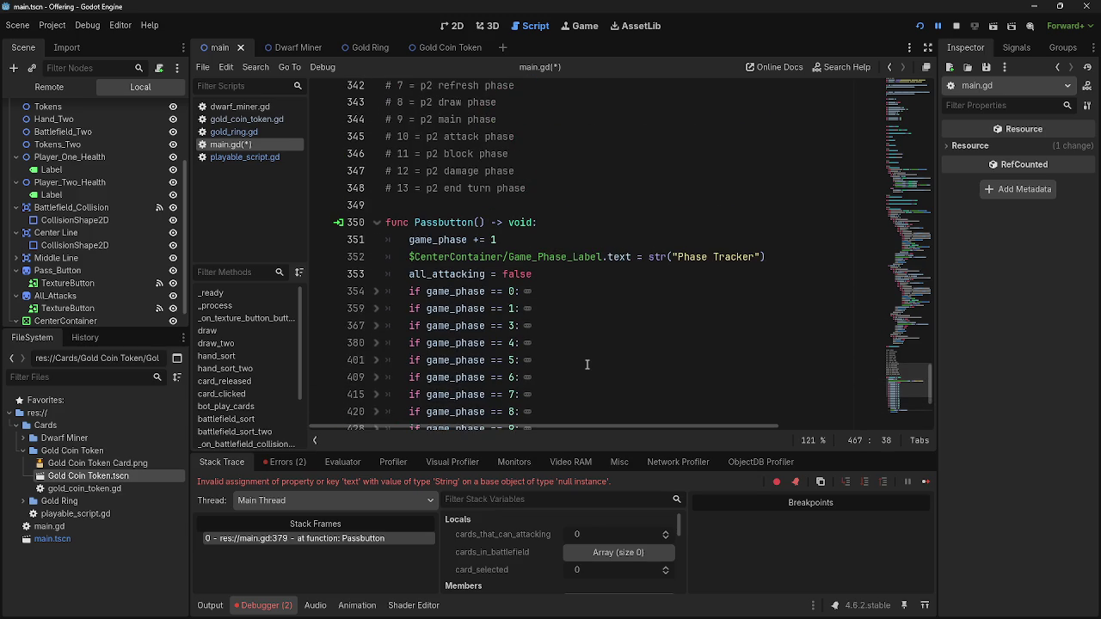
scroll(587, 365, down, 3)
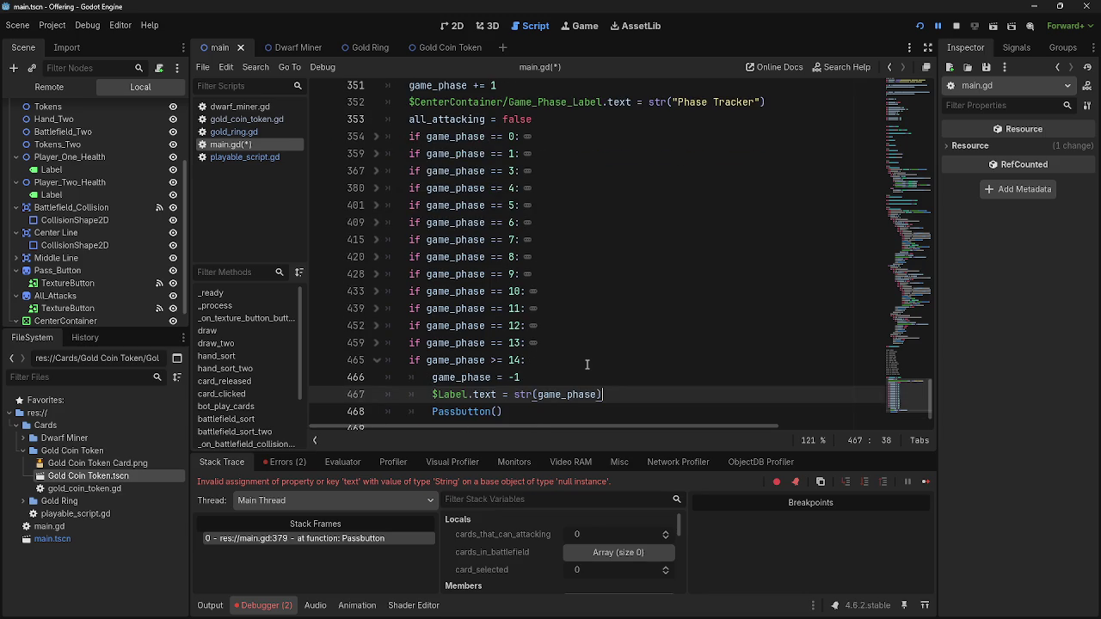
scroll(586, 365, down, 2)
click(376, 314)
click(375, 314)
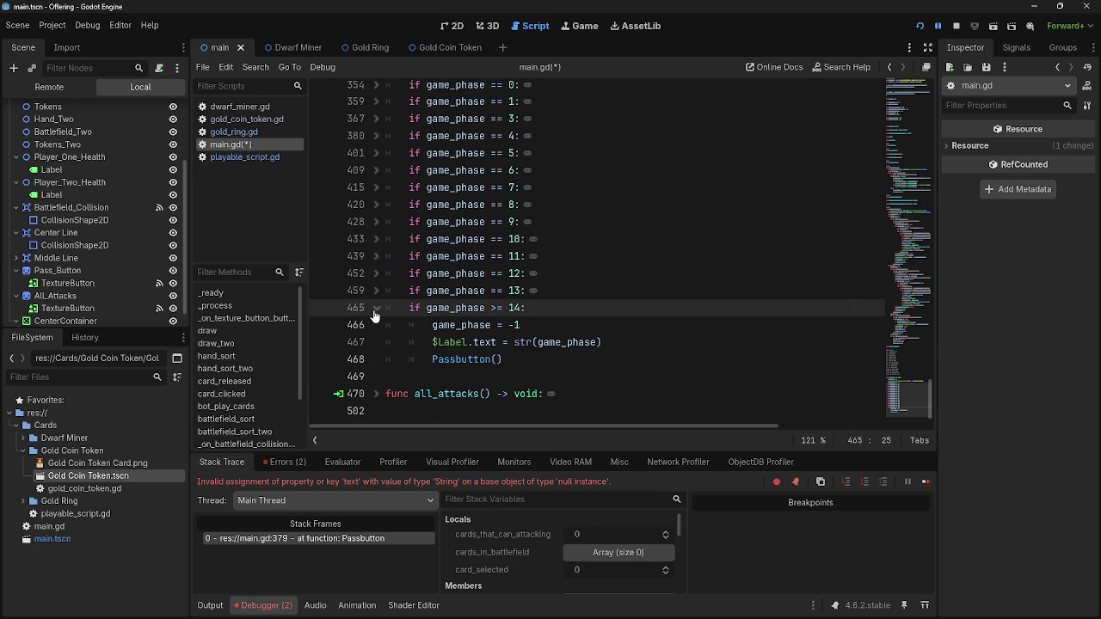
Review the phase 0 block by expanding and collapsing it
scroll(374, 315, up, 7)
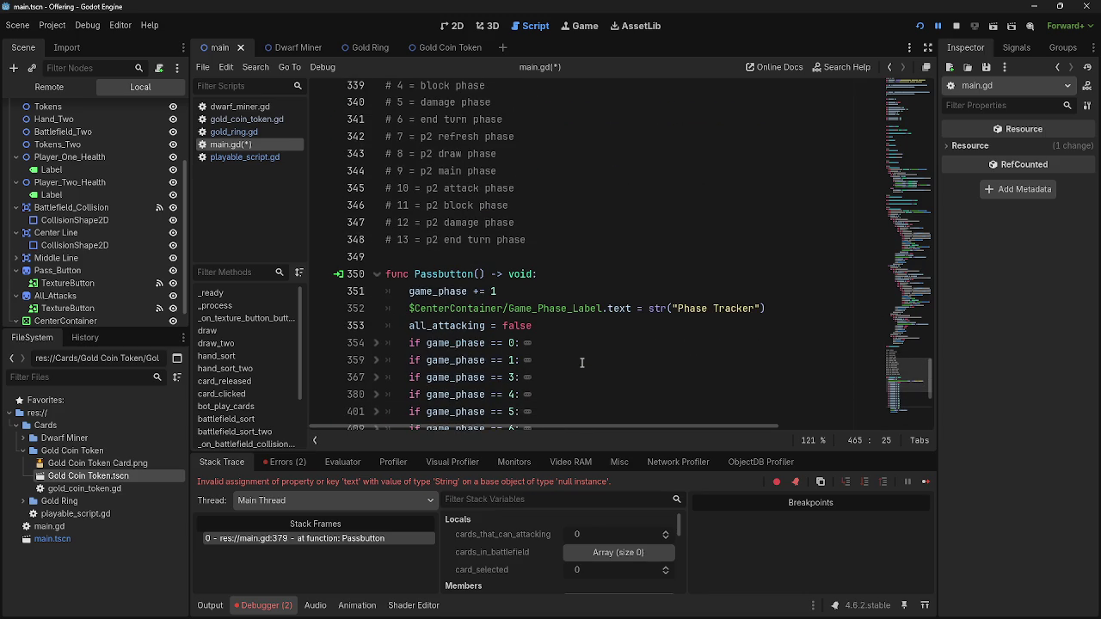
click(378, 343)
click(378, 343)
scroll(374, 292, down, 7)
scroll(364, 232, up, 4)
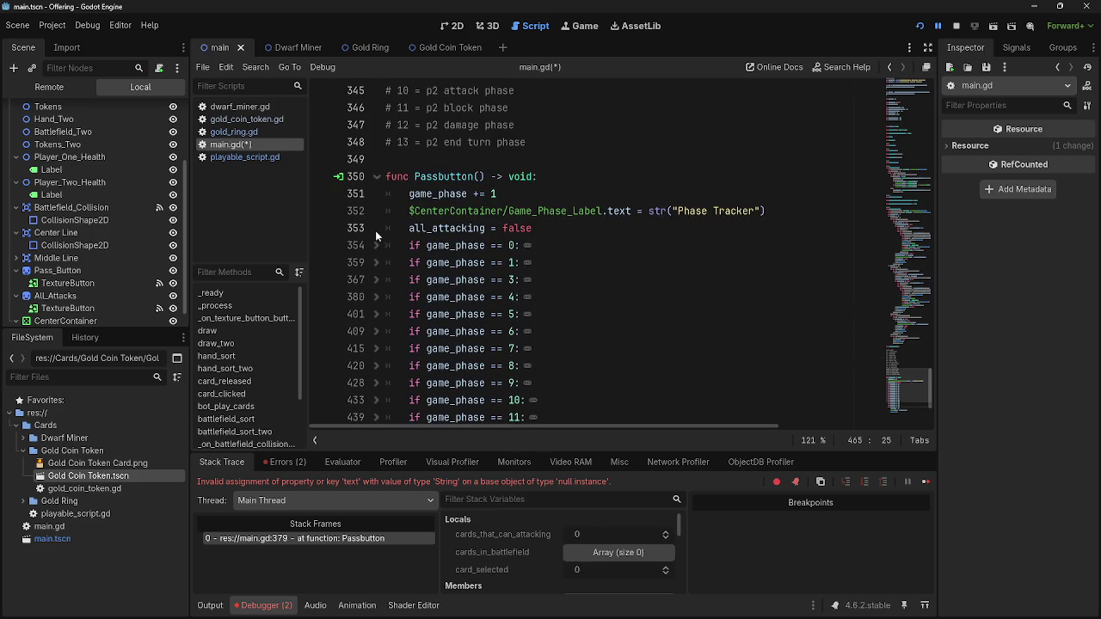
click(376, 245)
scroll(377, 258, down, 1)
click(376, 194)
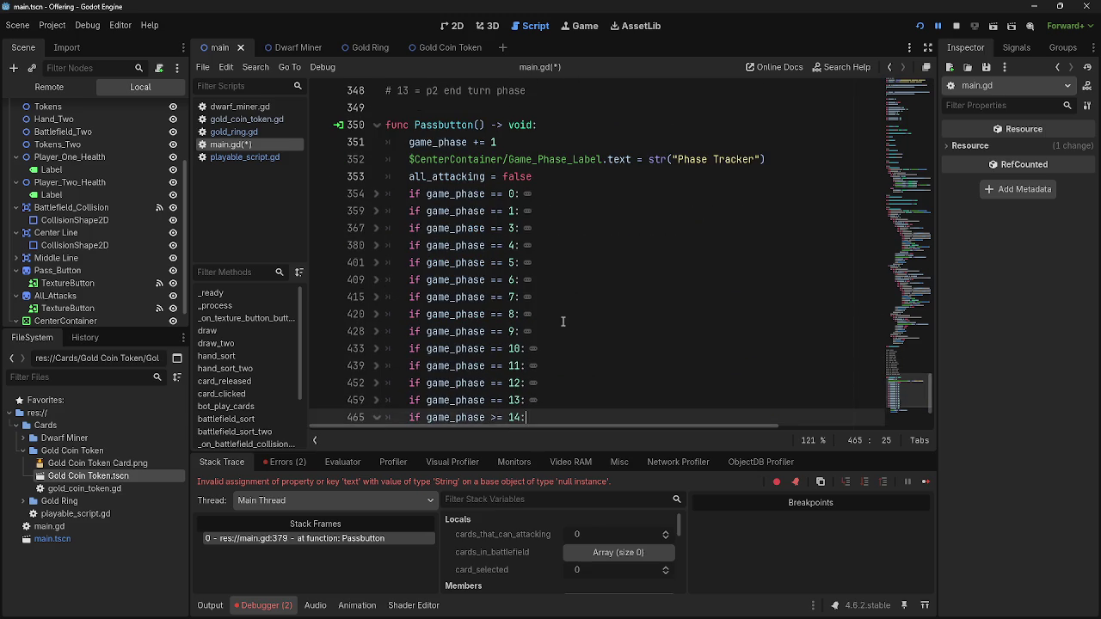
scroll(370, 206, down, 2)
Delete the '$Label.text = str(game_phase)' line 467, then run the game to test
click(616, 348)
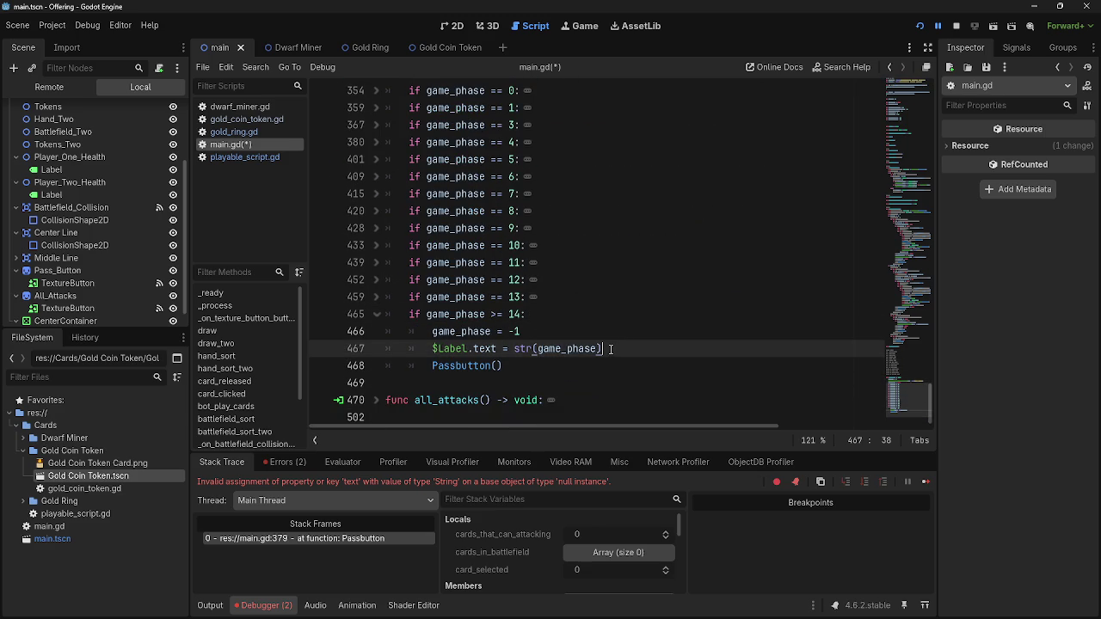
drag(614, 348, 382, 348)
key(BackSpace)
key(BackSpace)
scroll(677, 324, up, 3)
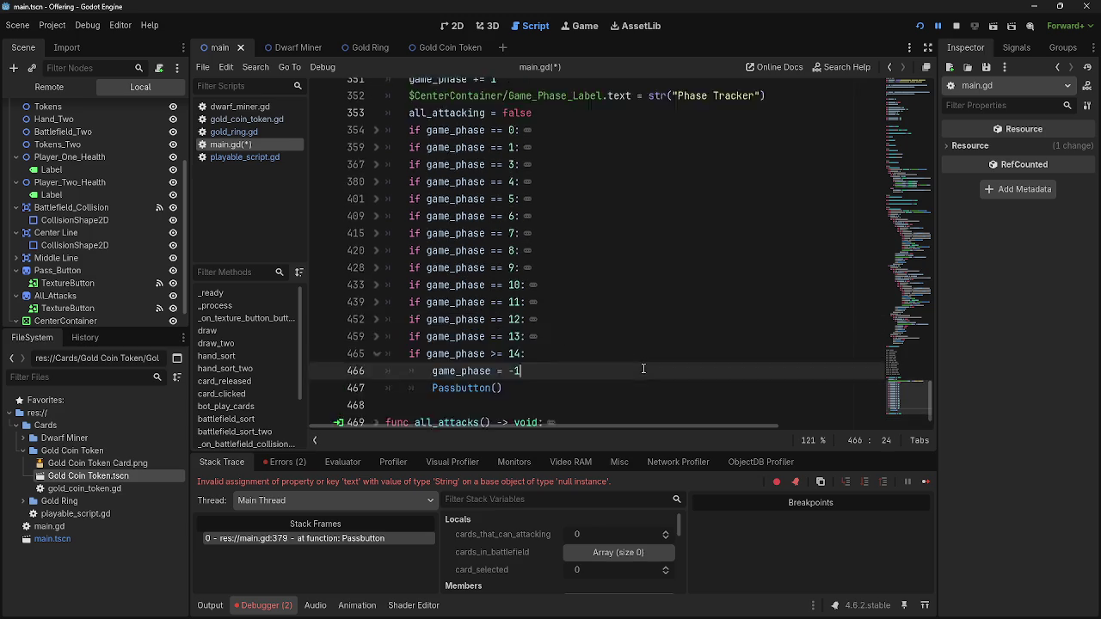
click(919, 26)
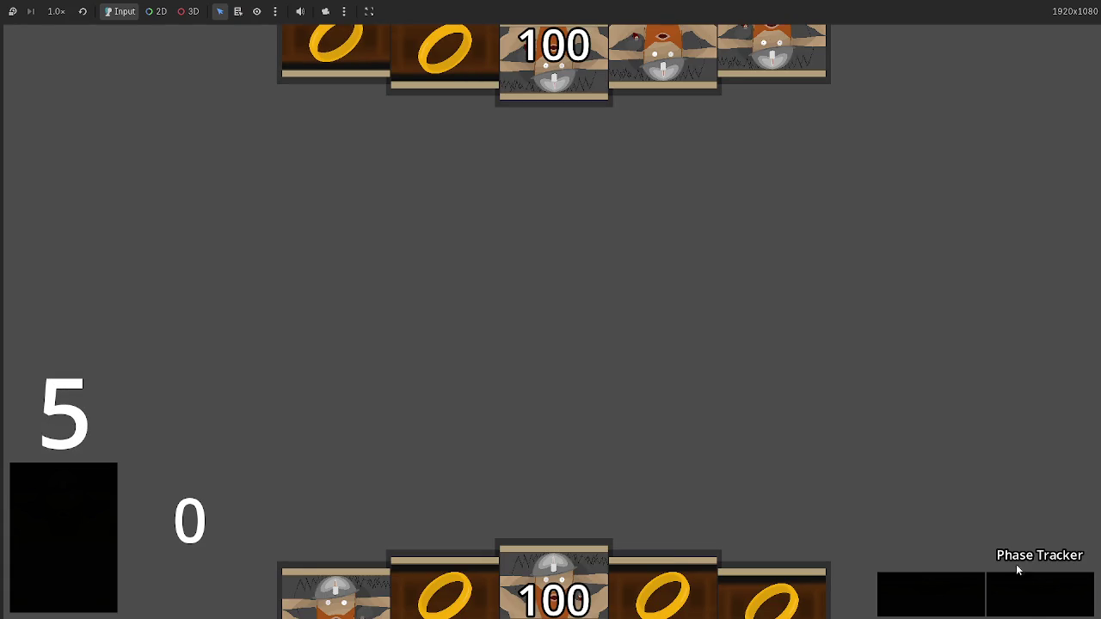
Pass in the running game, then delete the crashing $Label debug line 405
click(1026, 599)
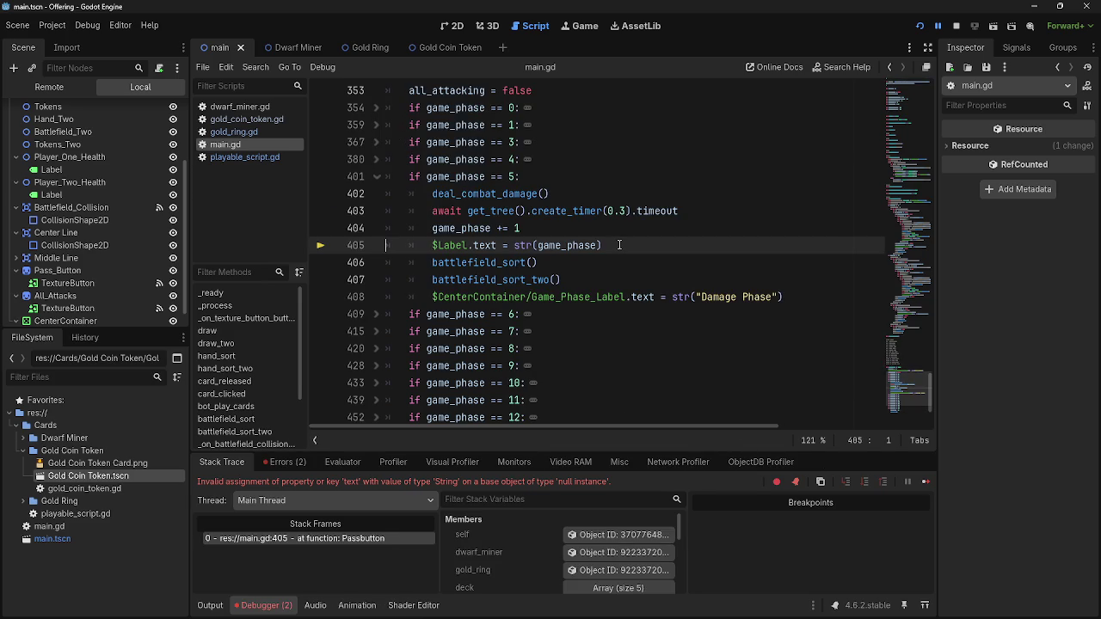
drag(602, 245, 432, 245)
key(BackSpace)
Move the Damage Phase label line up to line 405 and relaunch the game
drag(784, 297, 432, 297)
drag(516, 296, 433, 245)
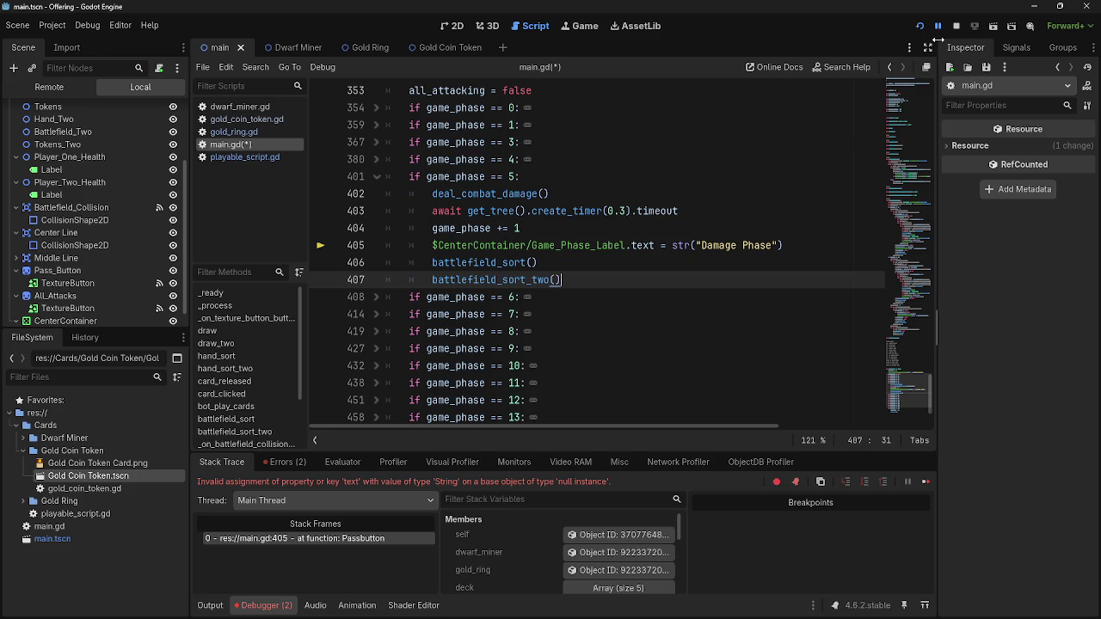
click(919, 26)
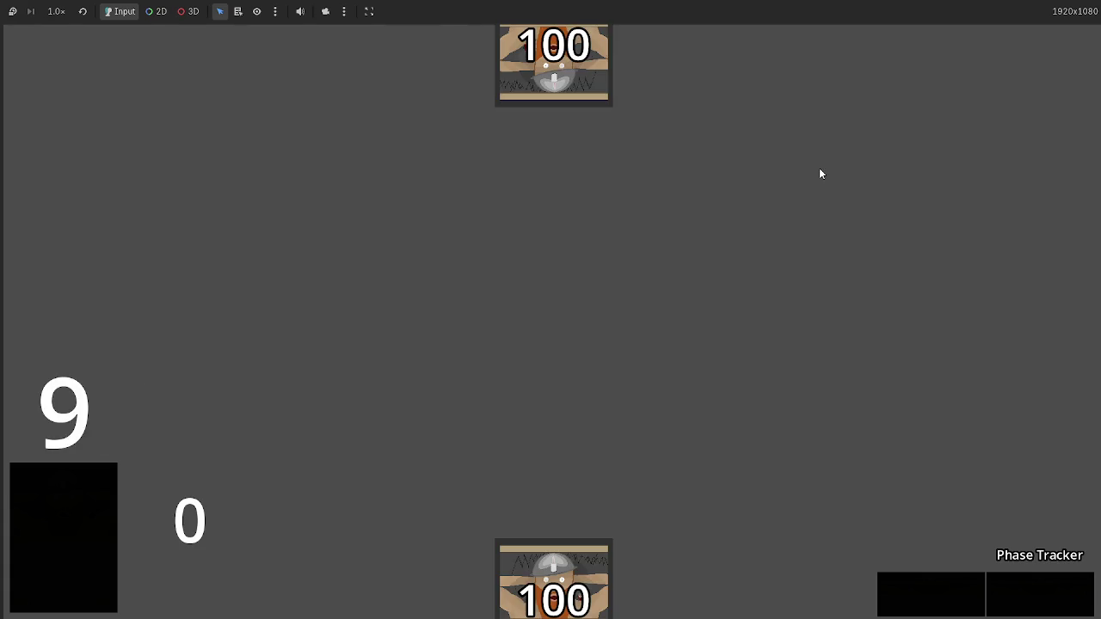
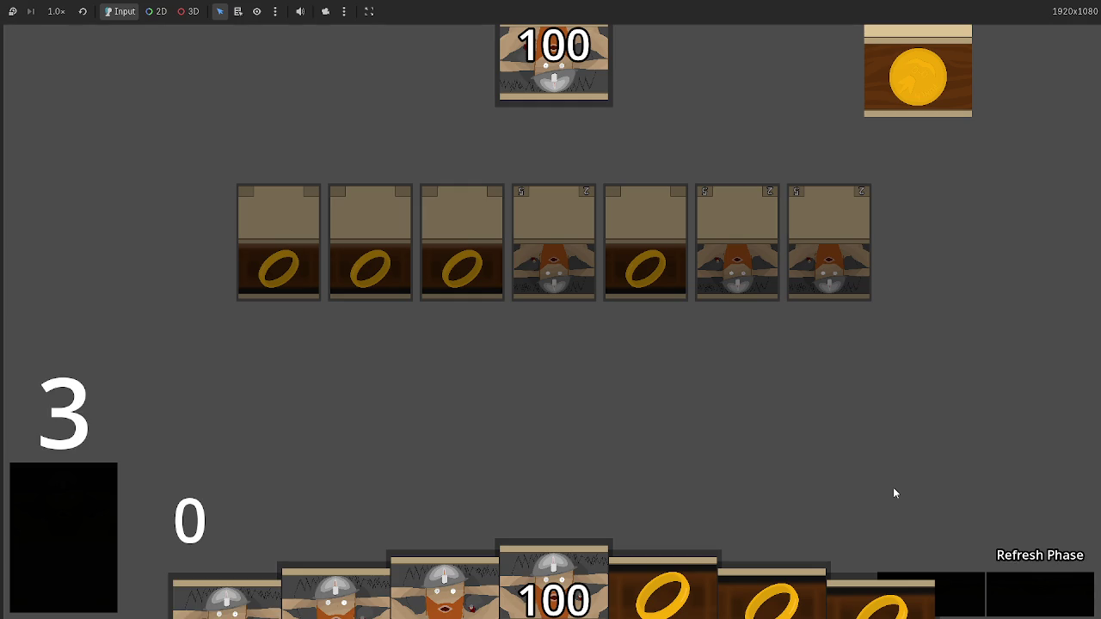
Switch from the running card game back to the editor's main.gd script
key(alt+Tab)
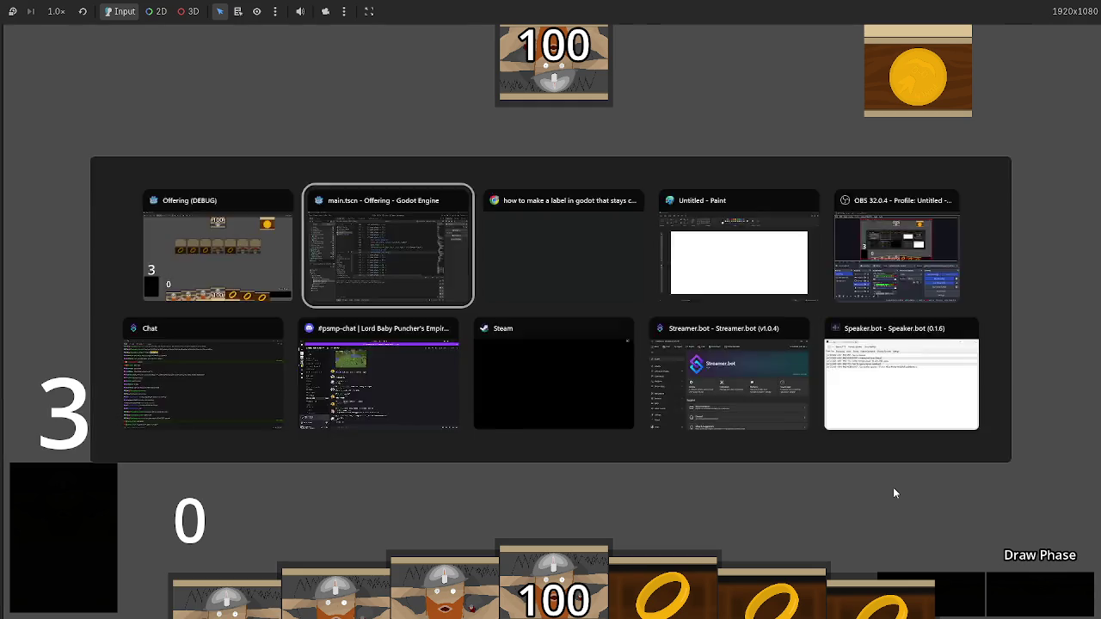
scroll(471, 382, down, 2)
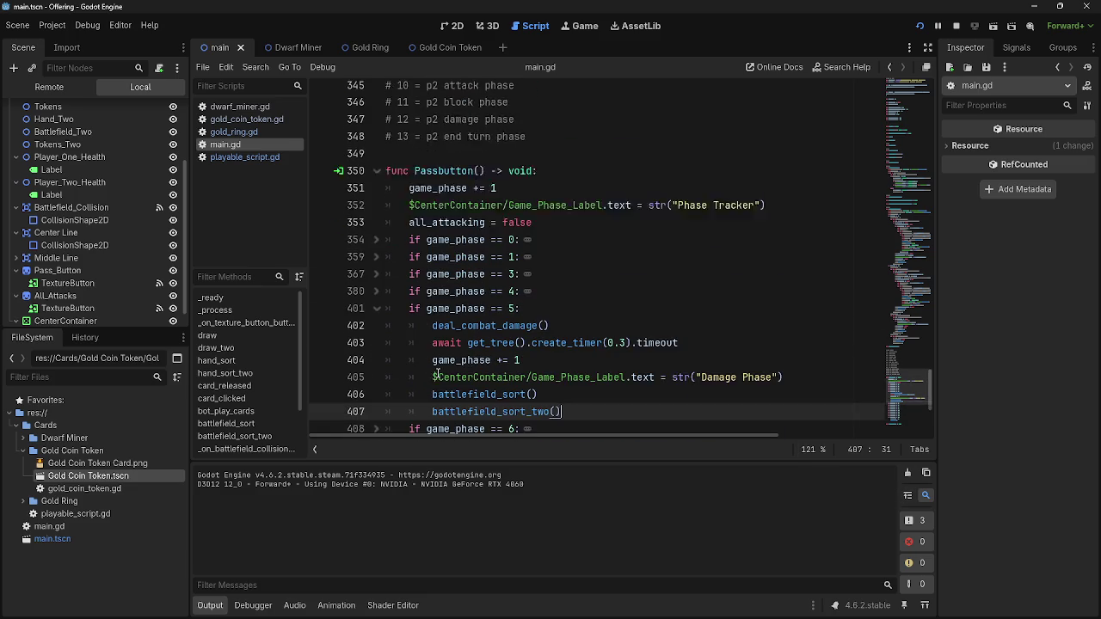
Change line 352's phase label string from 'Phase Tracker' to 'Start Phase Cycle'
click(376, 280)
scroll(664, 357, up, 1)
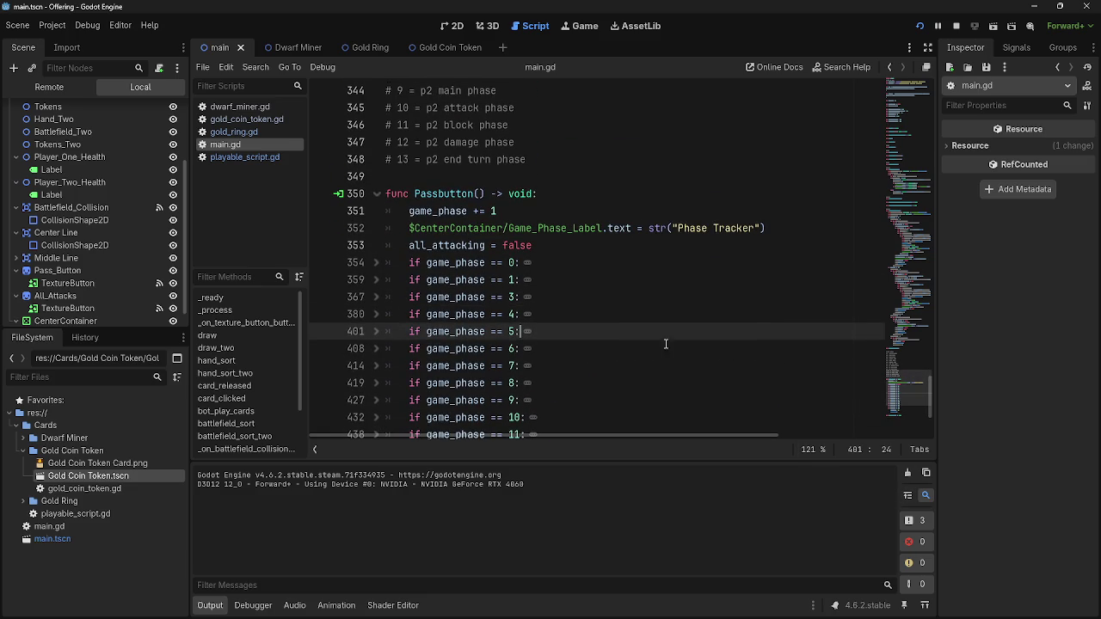
double_click(708, 229)
drag(754, 228, 672, 227)
text(S)
key(ctrl+z)
drag(754, 228, 679, 229)
text(Start )
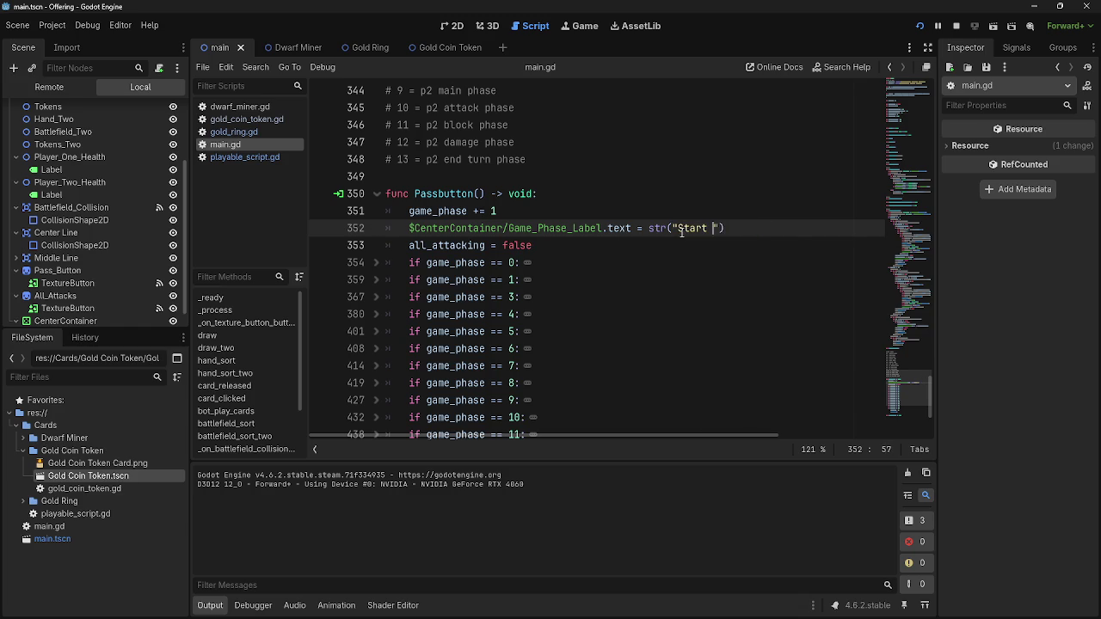
text(Phase Cy)
text(cke)
key(BackSpace)
text(le)
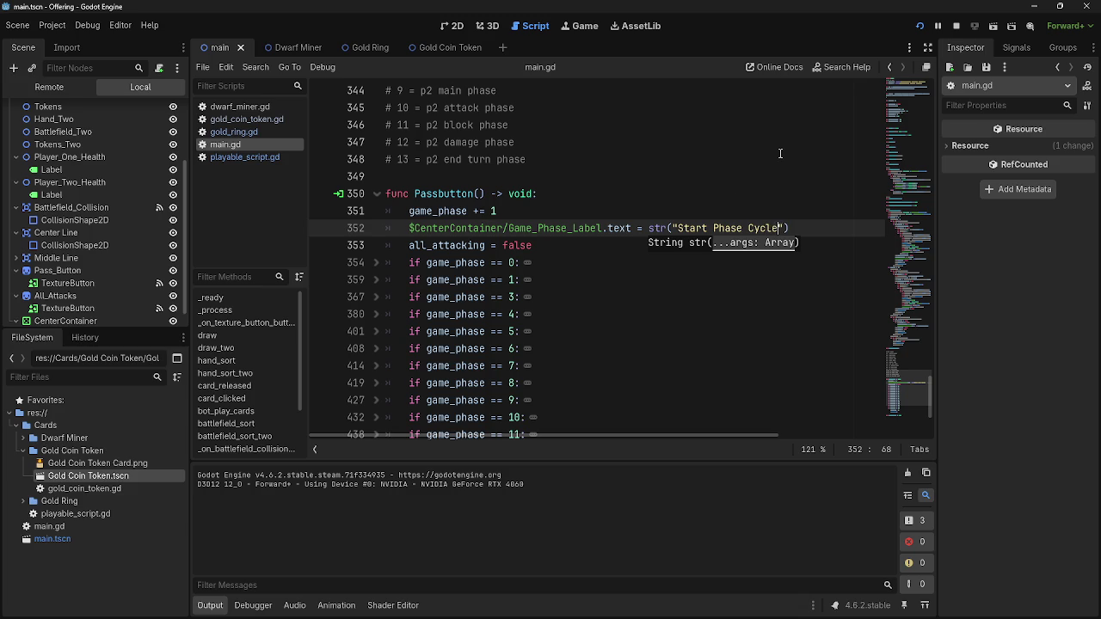
Run the game to check the new label, then return to the editor
click(919, 25)
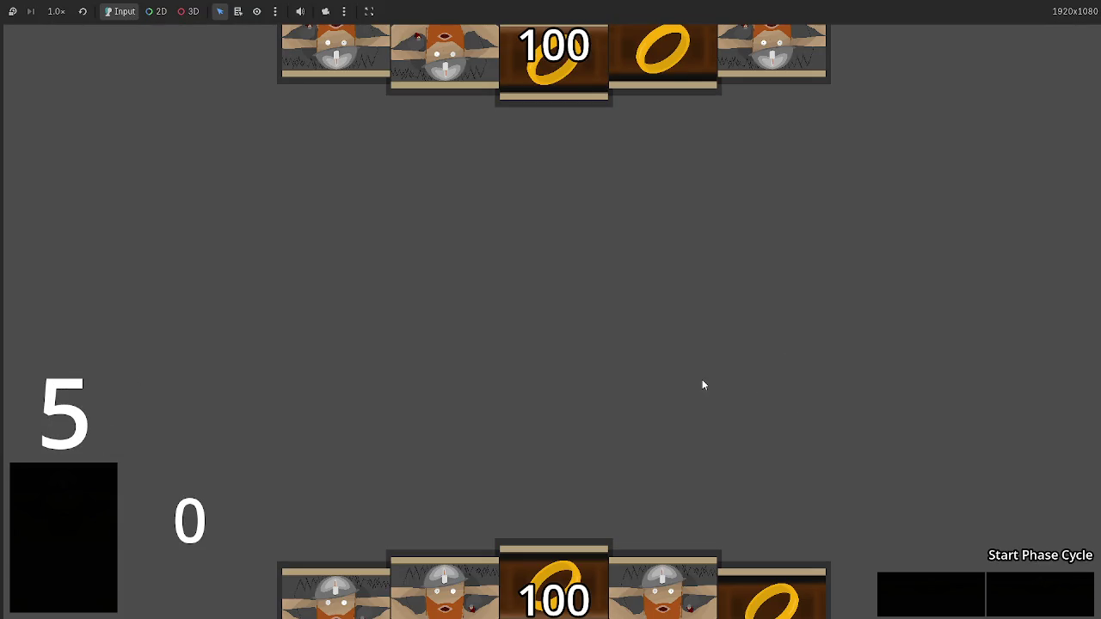
key(alt+Tab)
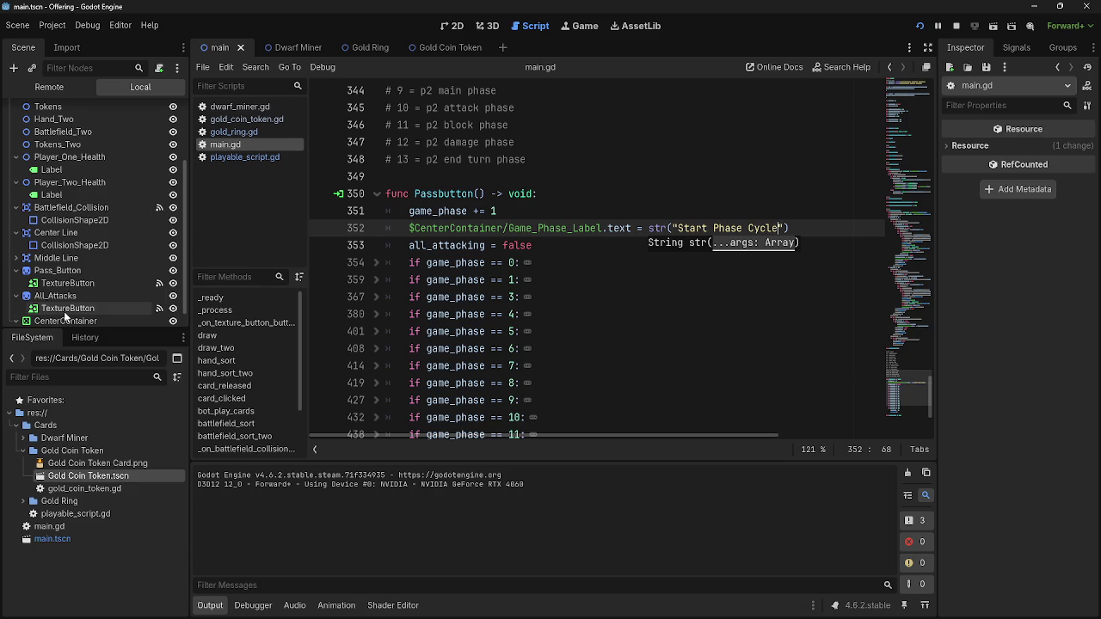
click(64, 321)
Set Game_Phase_Label's Inspector text to 'Start Of Phase Cycle'
click(16, 321)
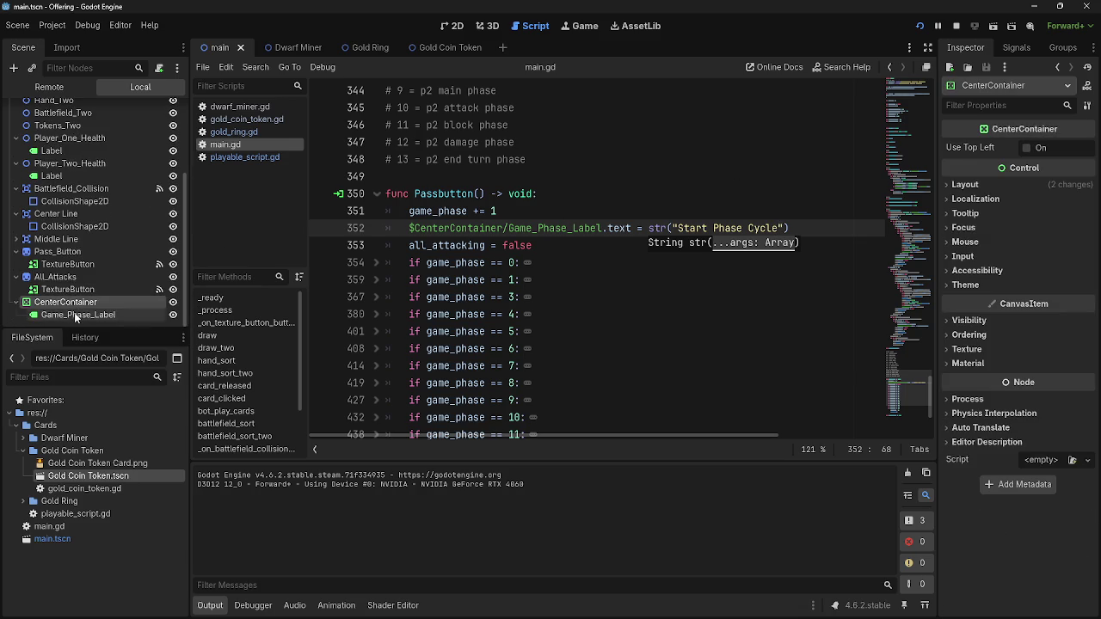
click(77, 315)
drag(1007, 175, 881, 171)
text(Start Of Phase Cycle)
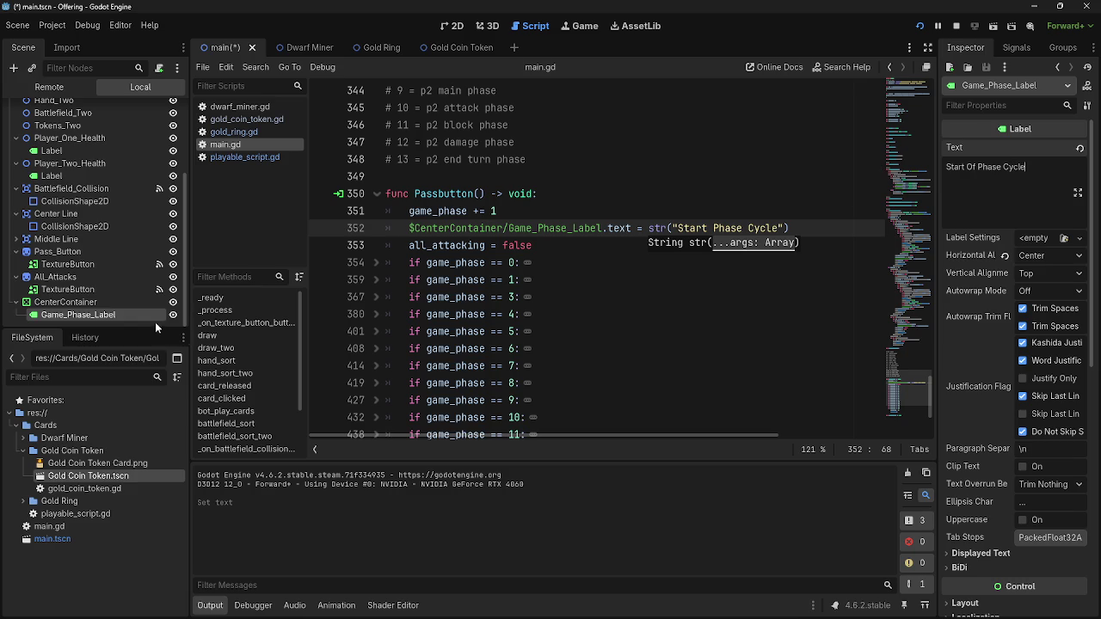
key(Return)
key(BackSpace)
Insert 'Of ' into line 352's string so it reads 'Start Of Phase Cycle'
click(714, 228)
text(Of)
click(820, 228)
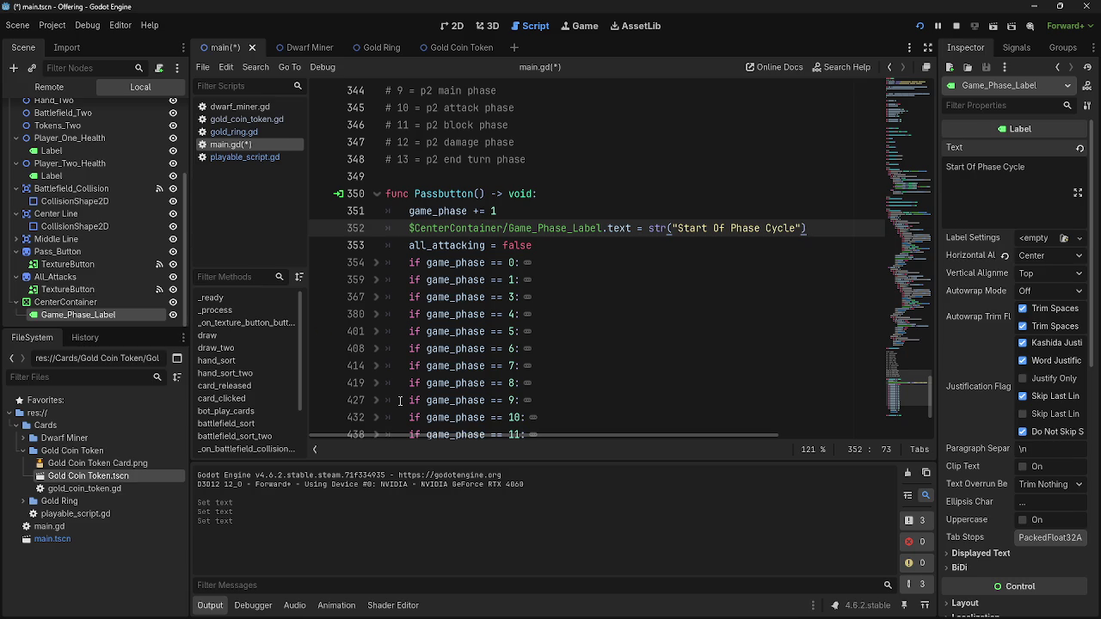
scroll(378, 385, down, 3)
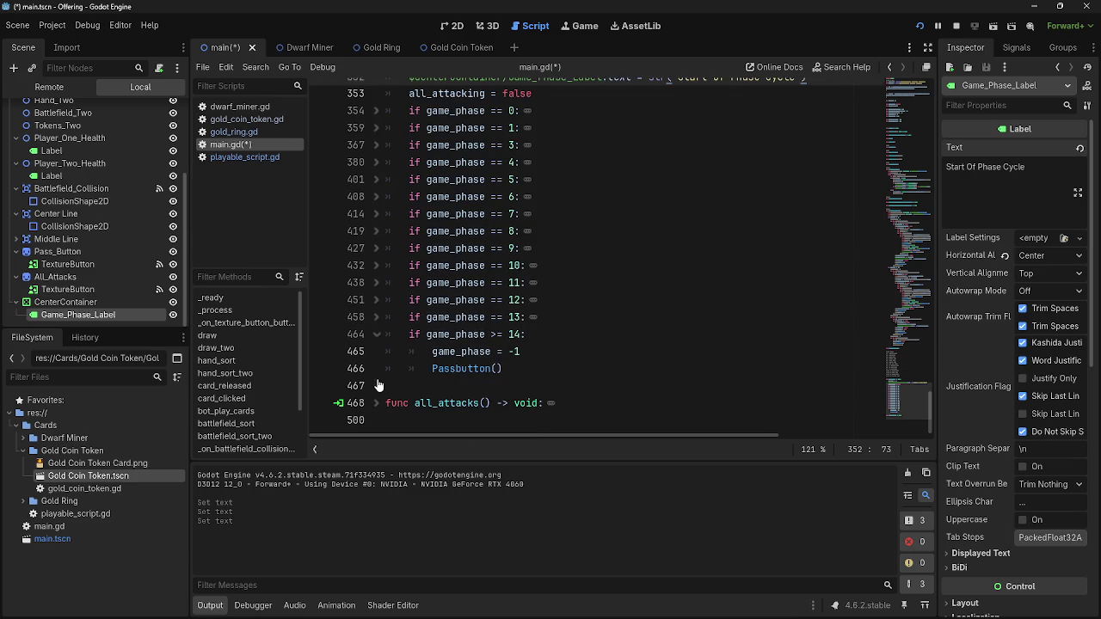
Fold the game phases comment block and keep the Passbutton function body expanded
scroll(516, 301, up, 4)
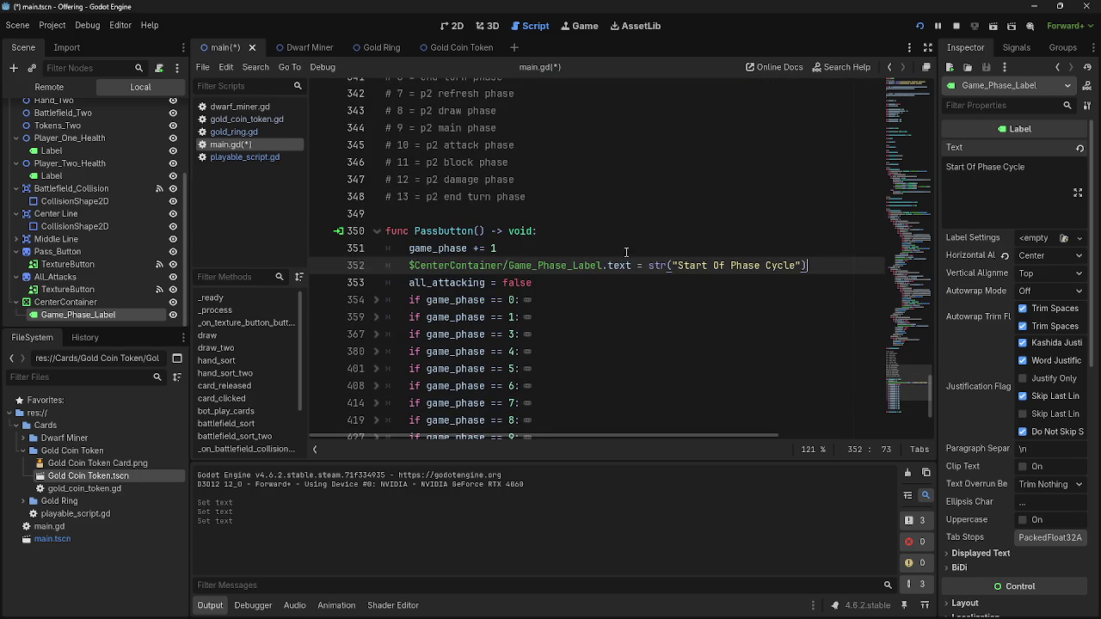
click(621, 230)
scroll(481, 258, up, 10)
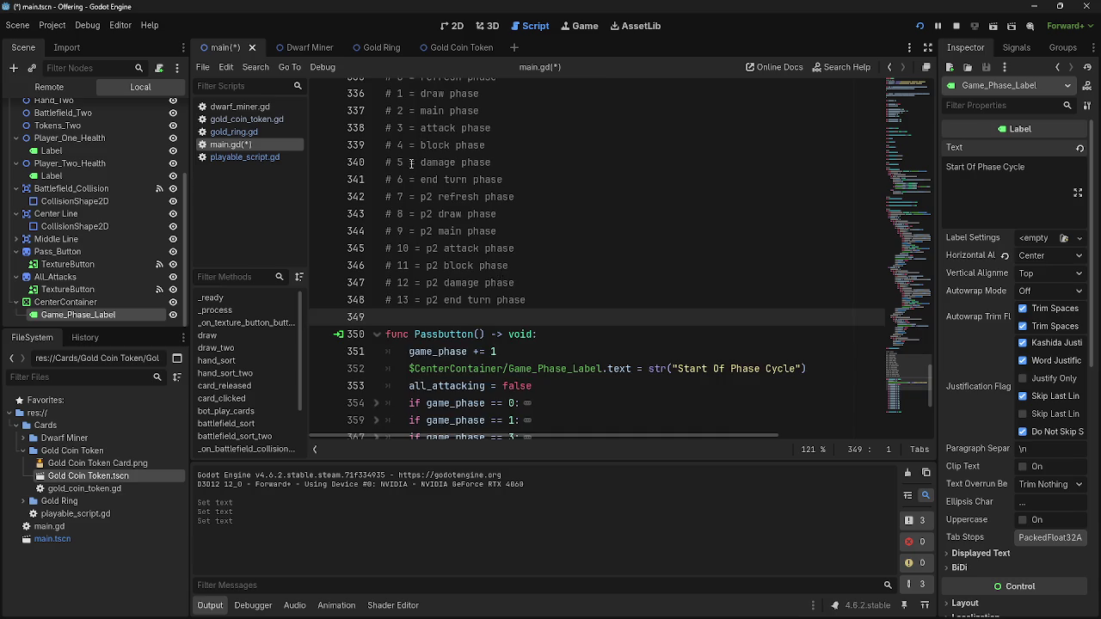
click(365, 205)
click(376, 213)
click(410, 196)
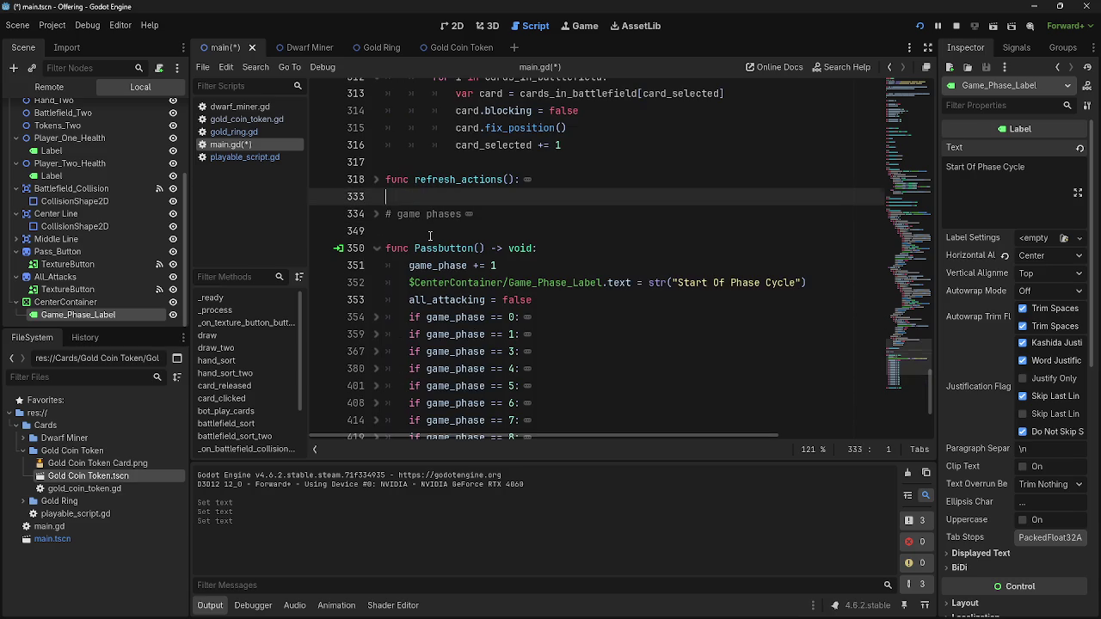
click(387, 231)
click(375, 247)
click(376, 248)
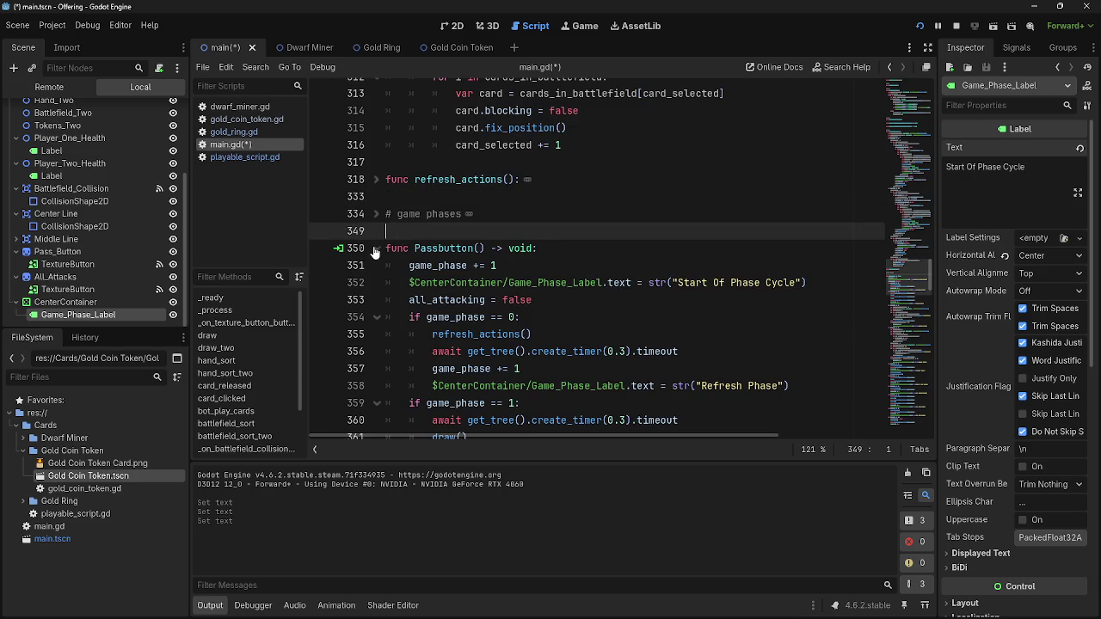
scroll(410, 235, up, 1)
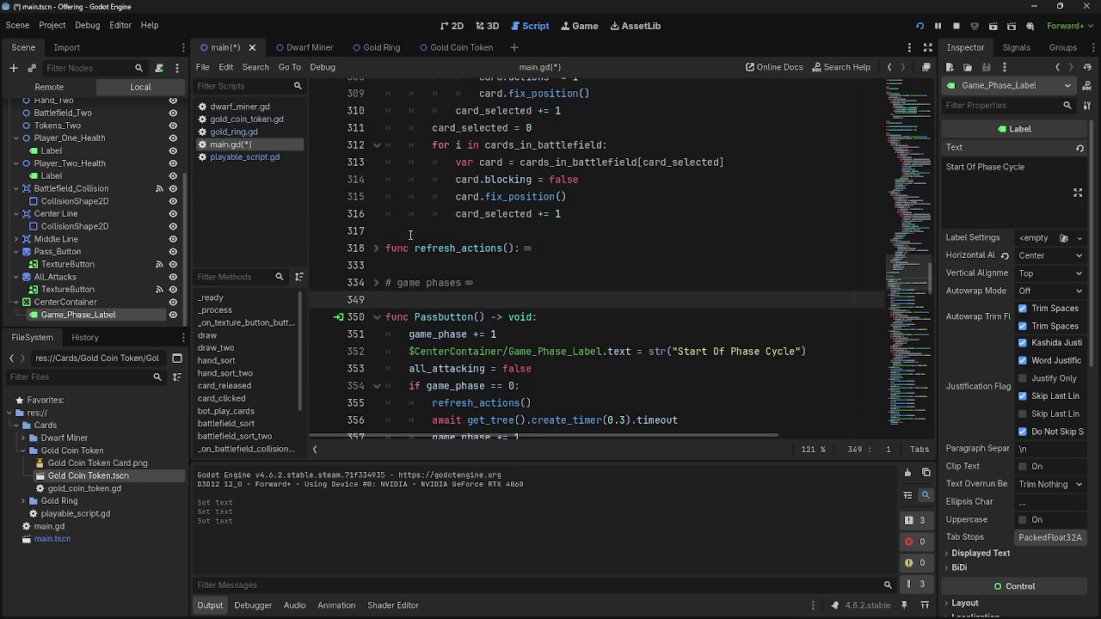
scroll(424, 285, down, 2)
Collapse the game_phase 0 through 10 blocks in Passbutton
click(375, 282)
click(375, 299)
click(376, 299)
click(376, 299)
click(376, 317)
click(376, 334)
click(376, 351)
scroll(376, 359, down, 2)
click(376, 265)
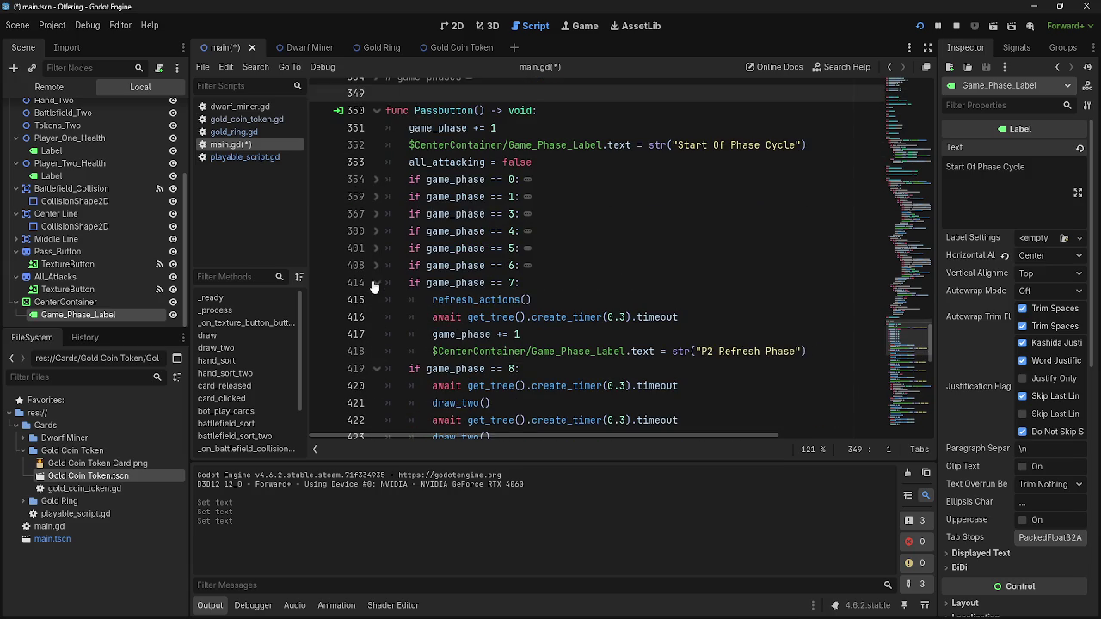
click(375, 282)
click(376, 300)
click(376, 317)
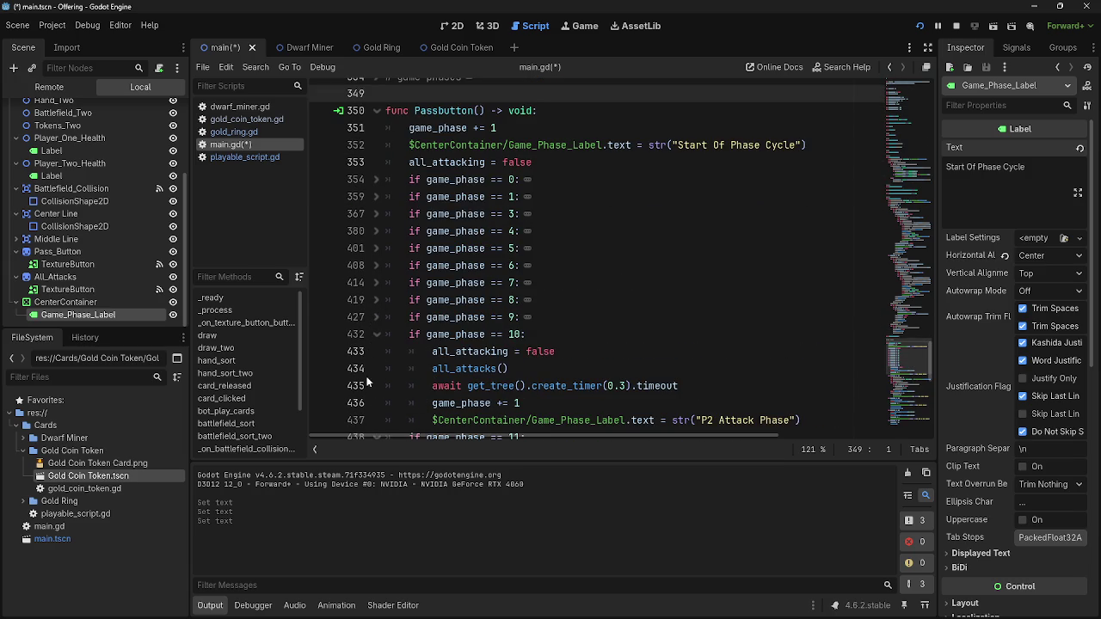
click(375, 334)
Collapse the remaining game_phase 11 through 14 blocks
scroll(376, 335, down, 1)
click(376, 299)
click(376, 316)
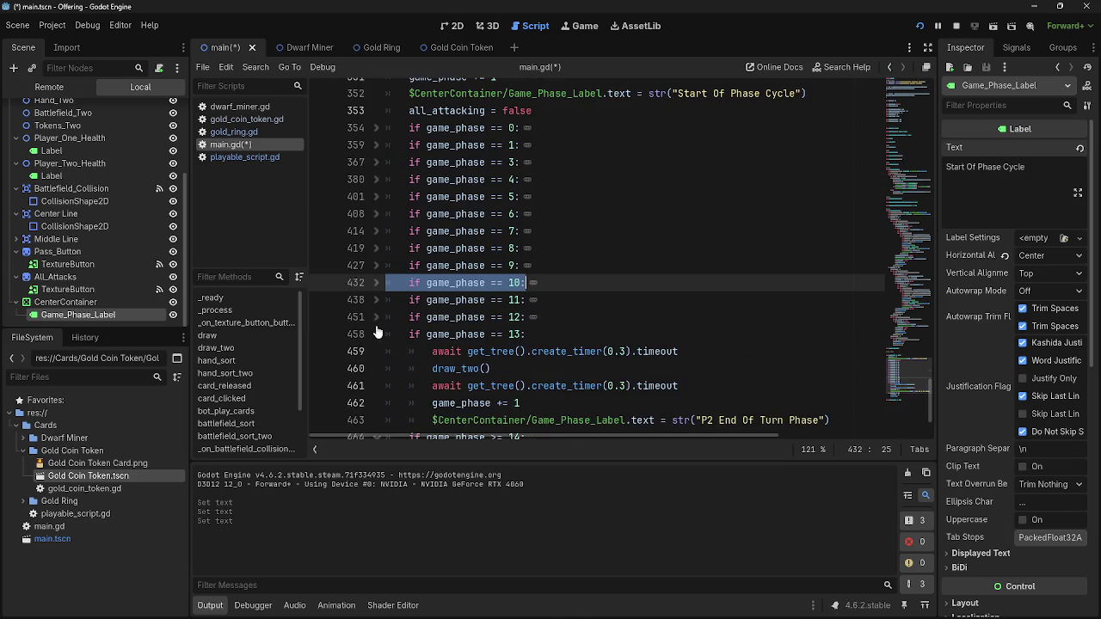
click(376, 335)
click(376, 350)
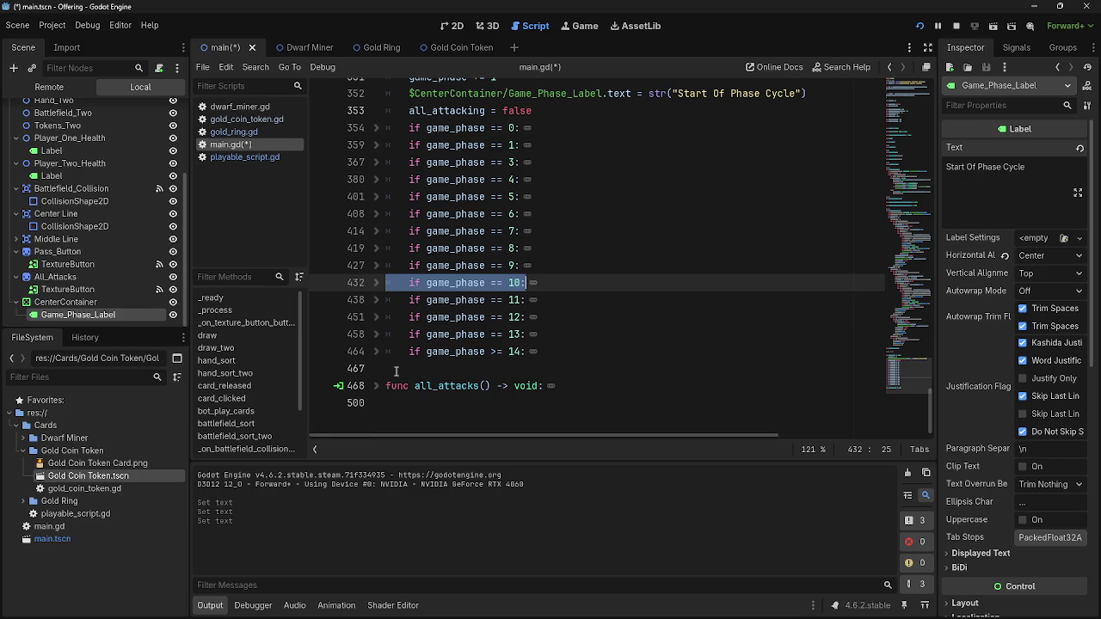
click(387, 368)
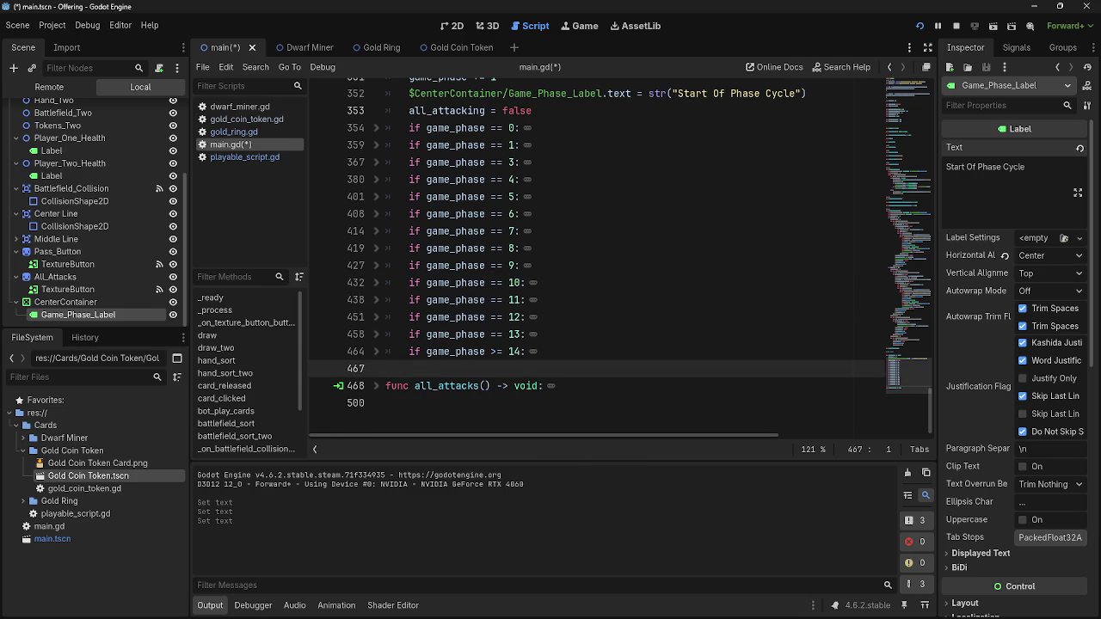
scroll(374, 185, up, 3)
double_click(375, 181)
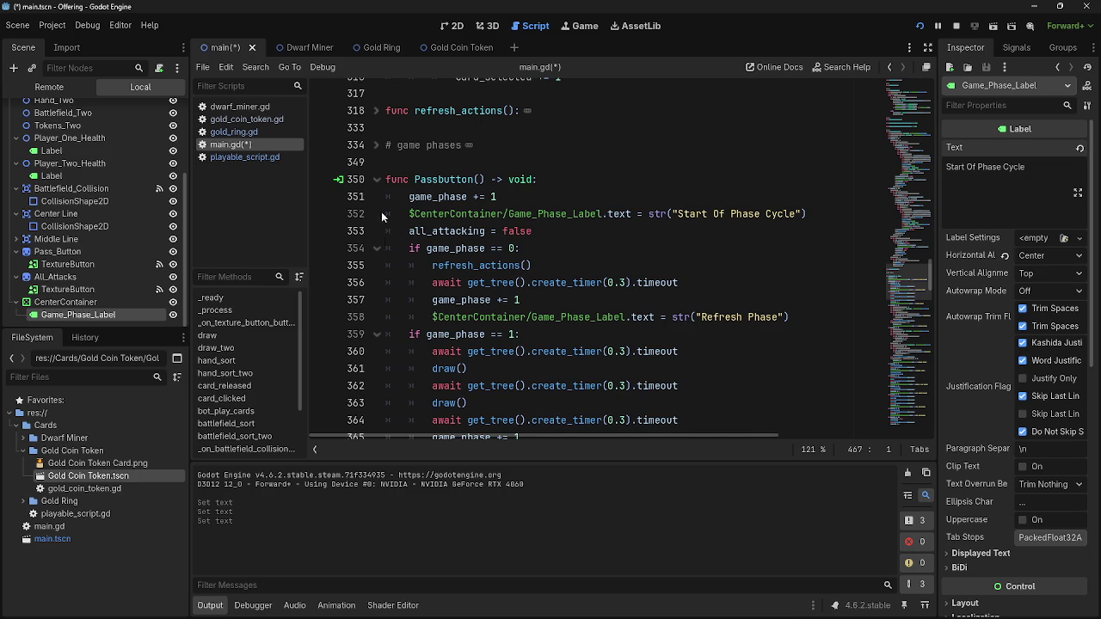
click(376, 248)
click(376, 266)
click(376, 283)
click(376, 301)
click(377, 317)
click(376, 335)
click(376, 352)
scroll(378, 348, up, 3)
scroll(384, 331, down, 1)
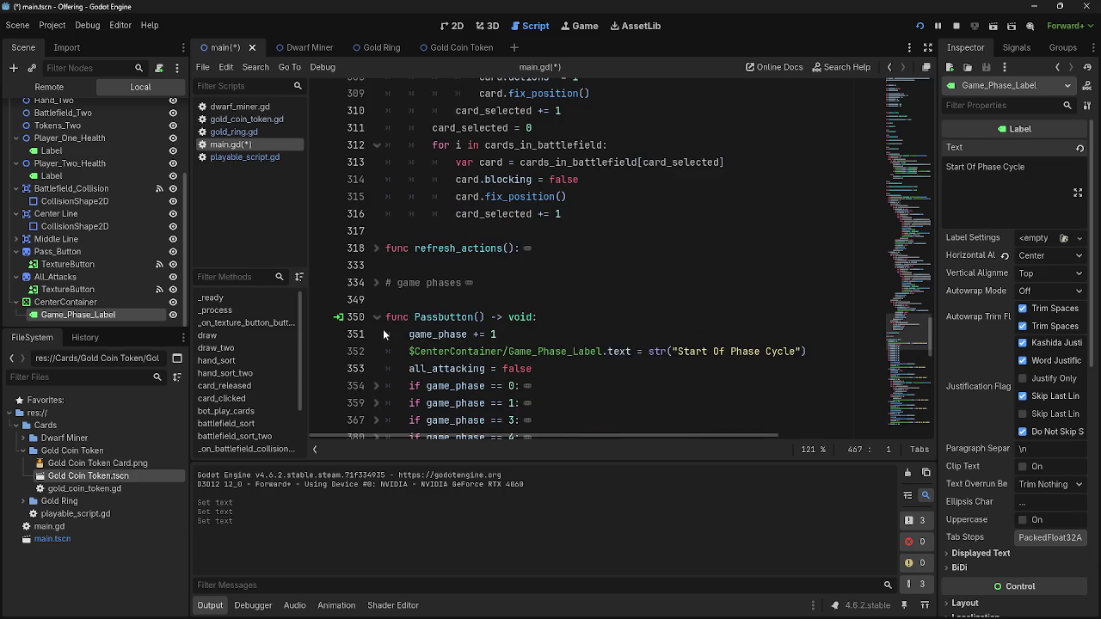
scroll(383, 329, down, 4)
click(376, 334)
scroll(373, 315, down, 2)
click(377, 249)
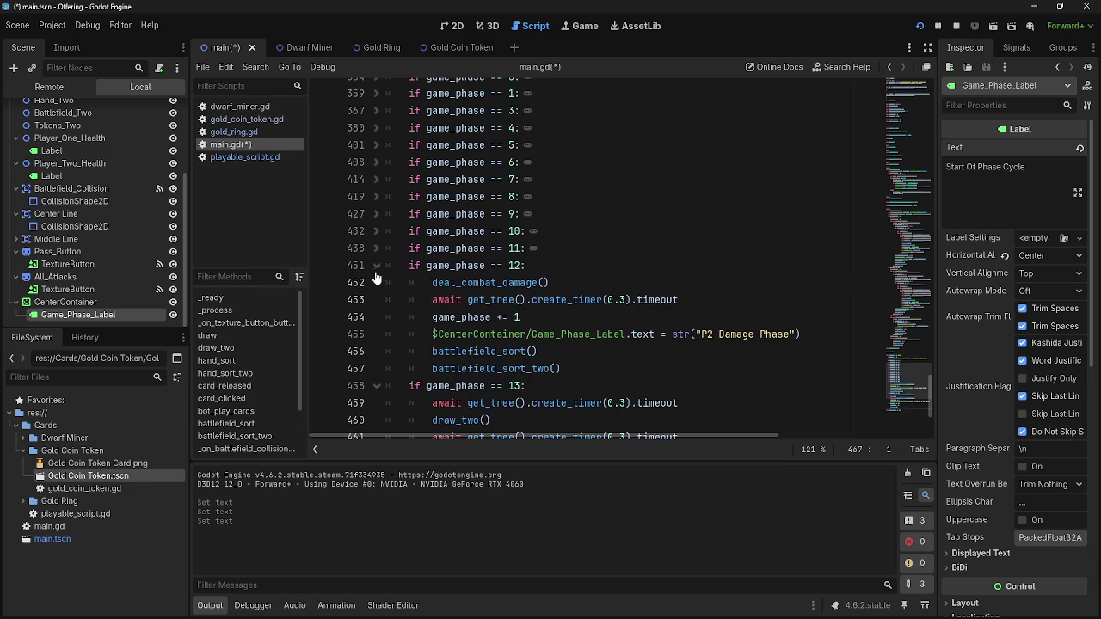
click(376, 265)
click(376, 283)
click(376, 300)
scroll(376, 305, up, 5)
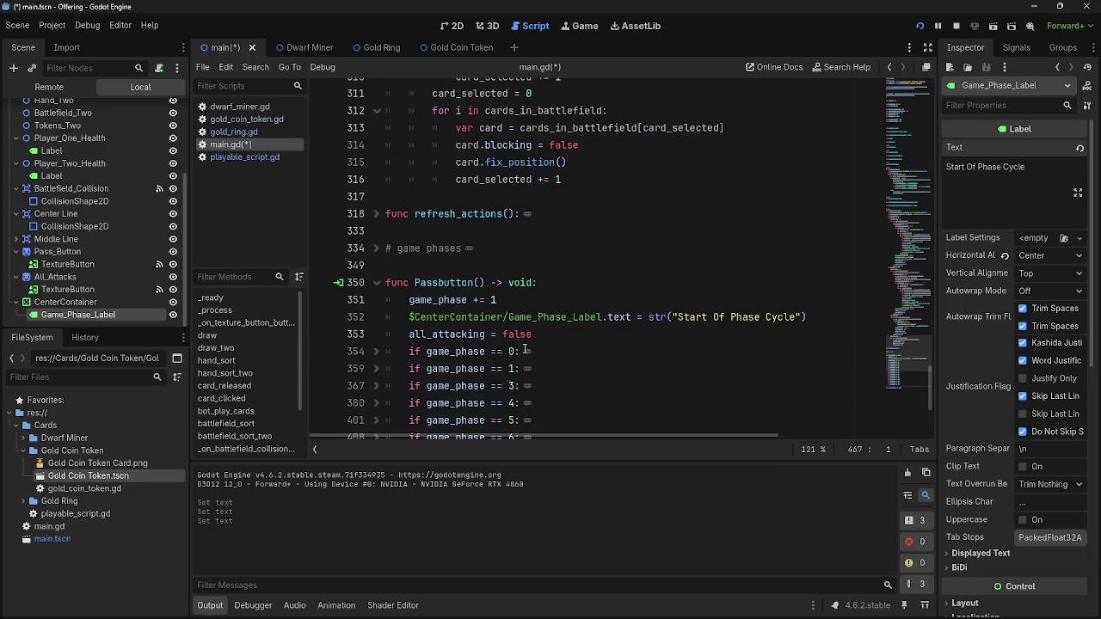
click(460, 265)
click(464, 236)
click(460, 265)
click(375, 248)
click(376, 248)
click(421, 230)
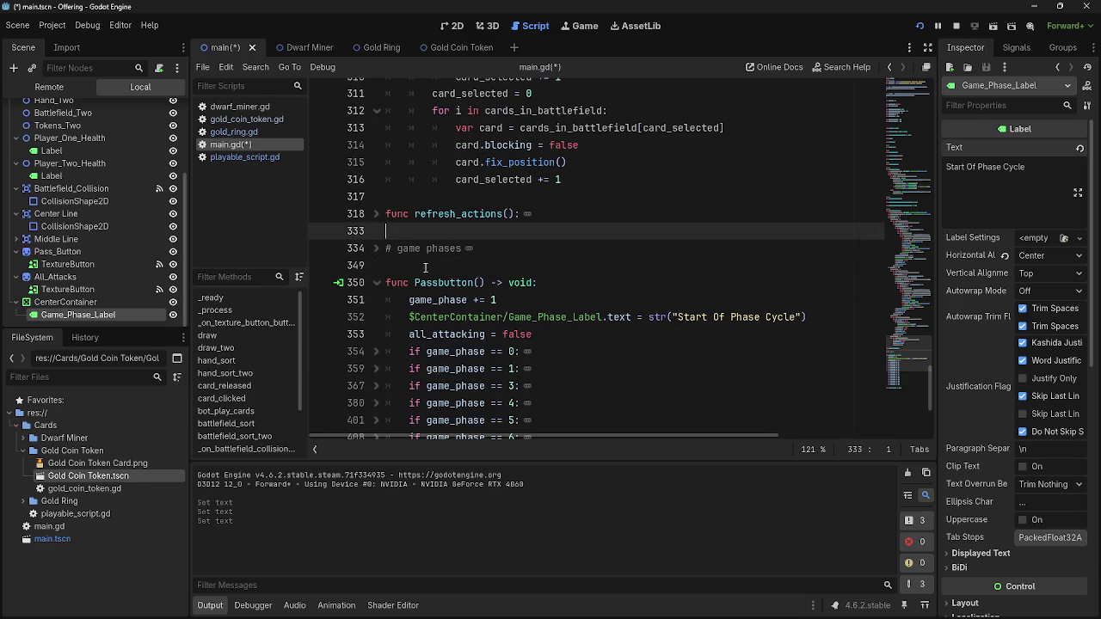
scroll(439, 283, up, 2)
click(376, 316)
click(376, 316)
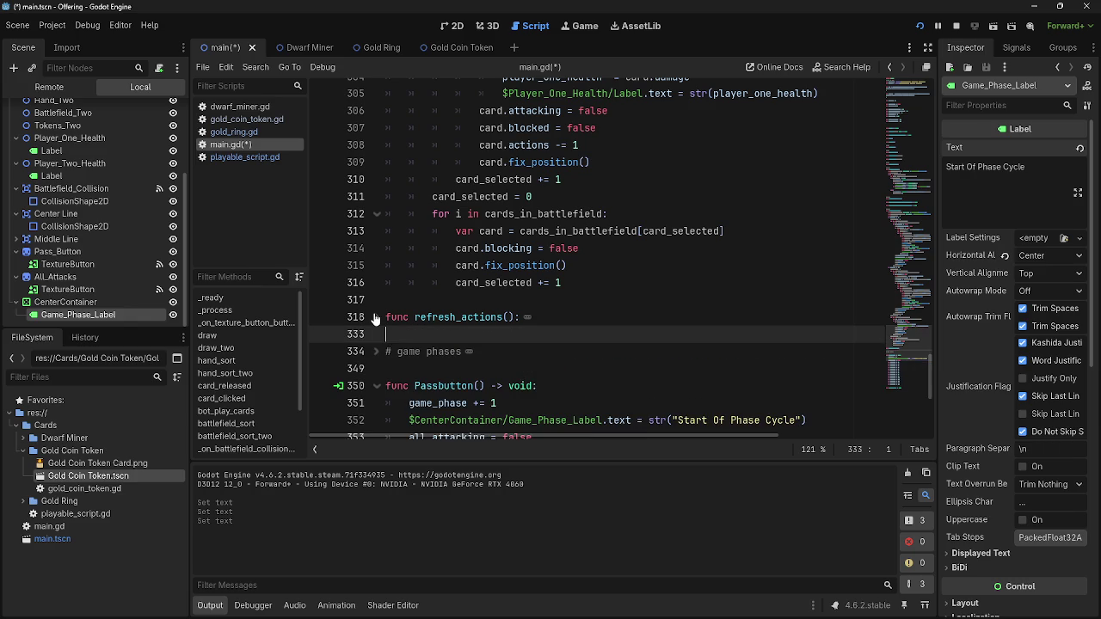
click(517, 300)
scroll(510, 340, up, 9)
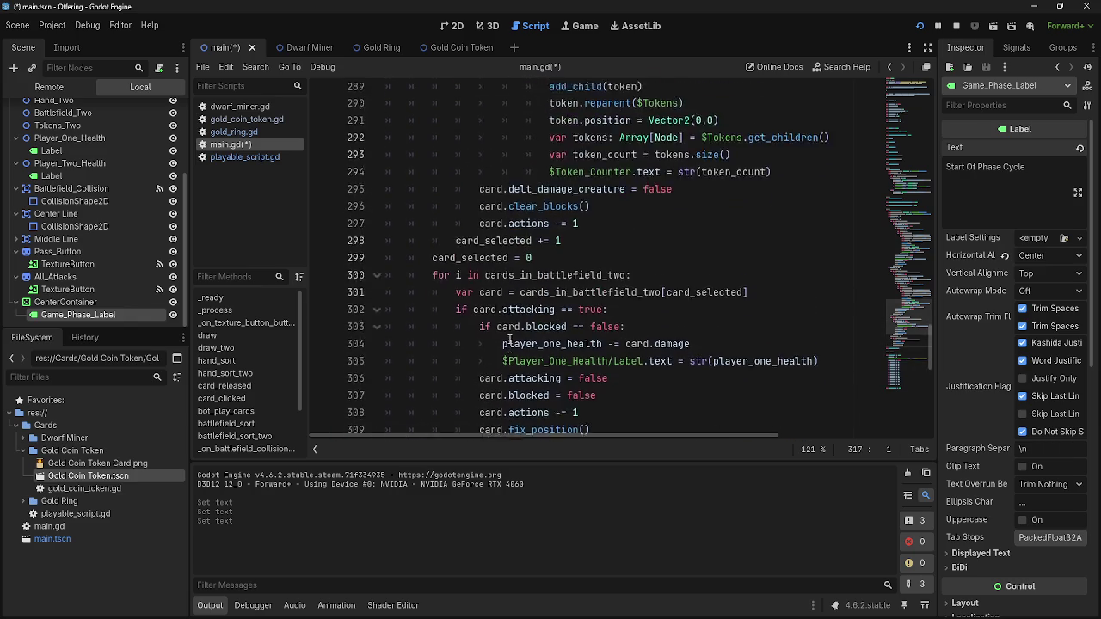
scroll(509, 339, up, 13)
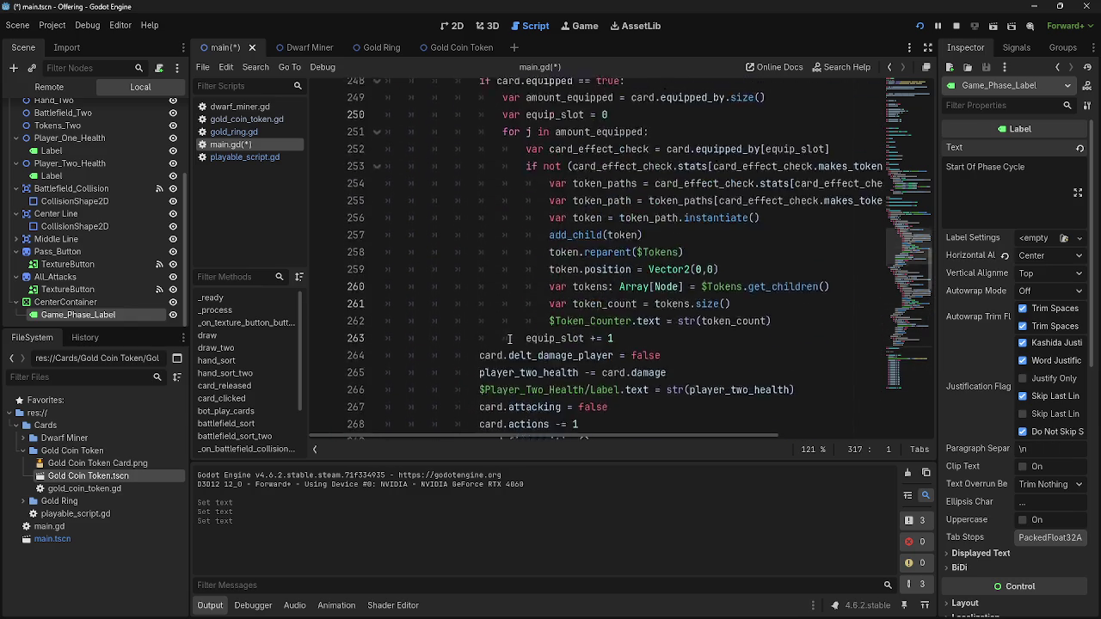
scroll(509, 340, up, 1)
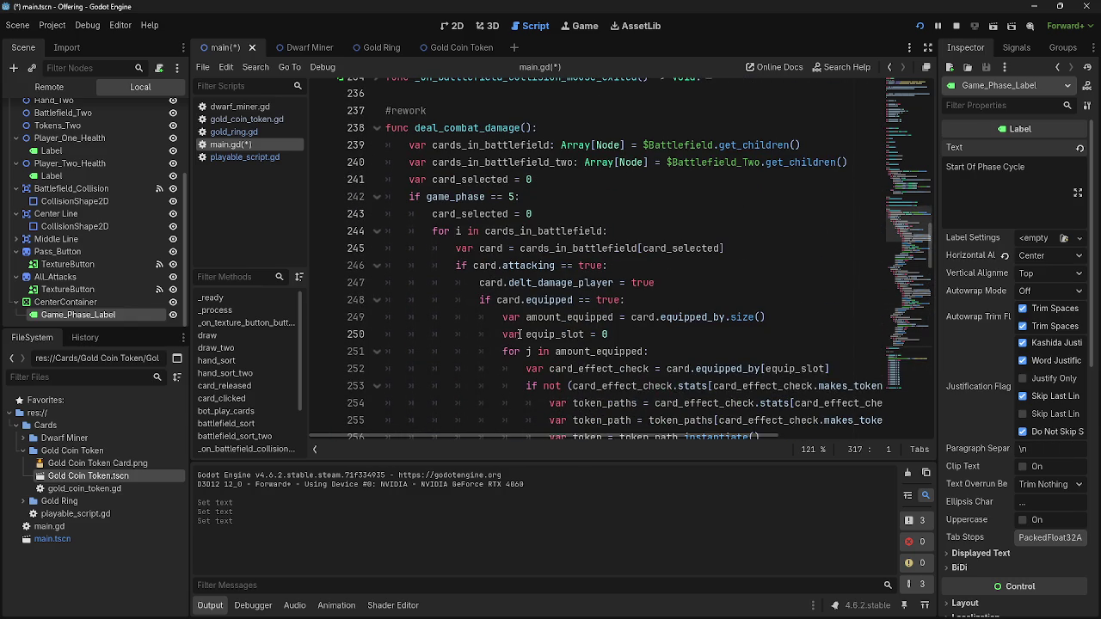
scroll(525, 337, down, 18)
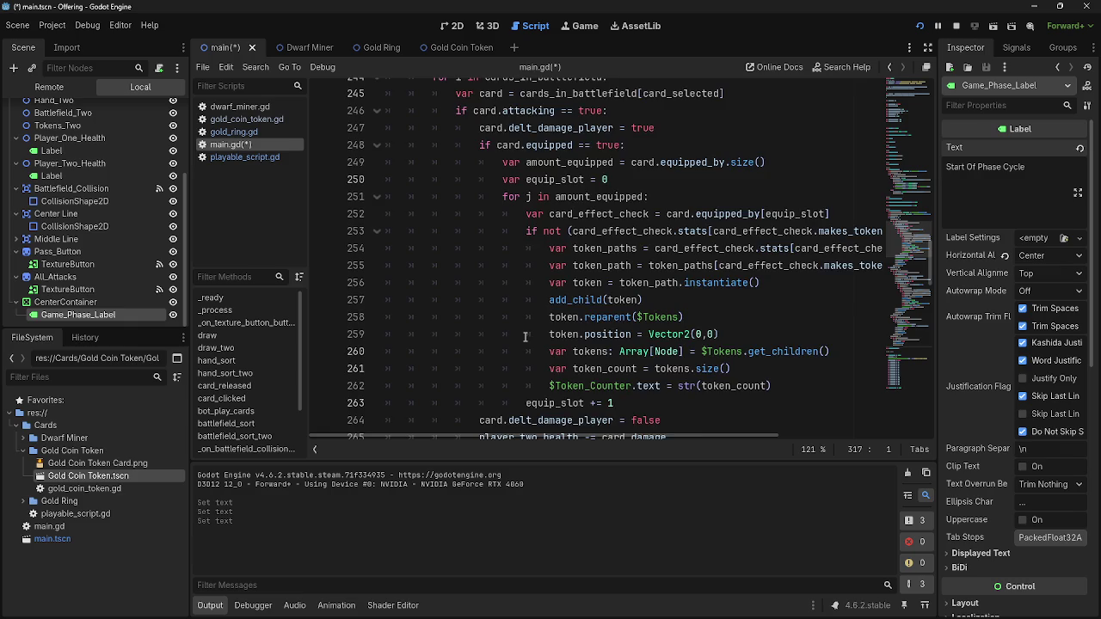
scroll(525, 337, down, 2)
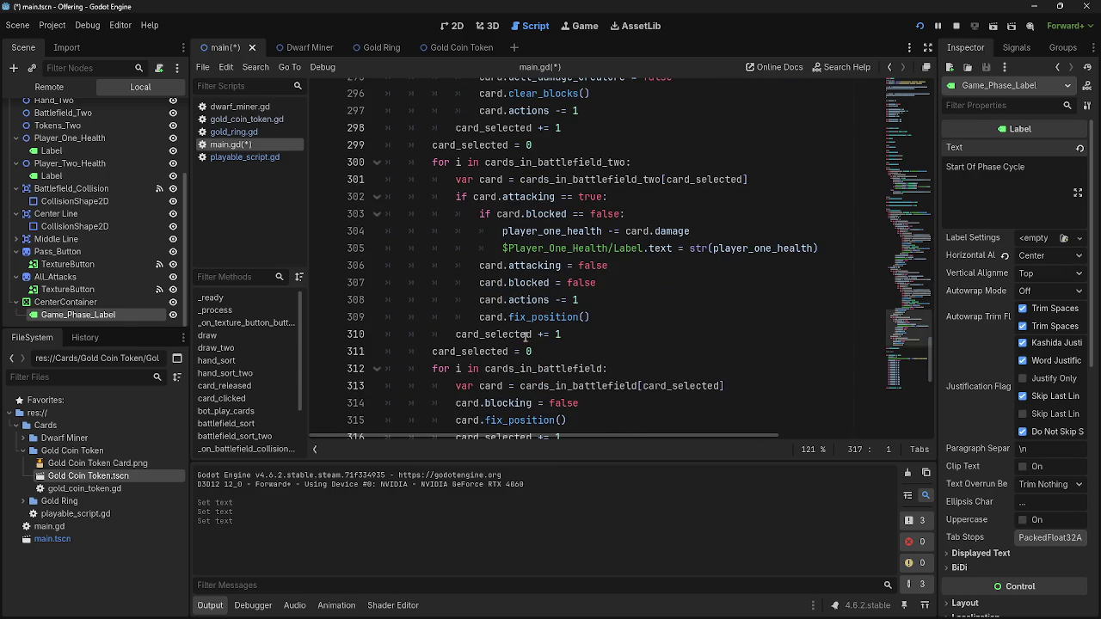
scroll(524, 337, down, 2)
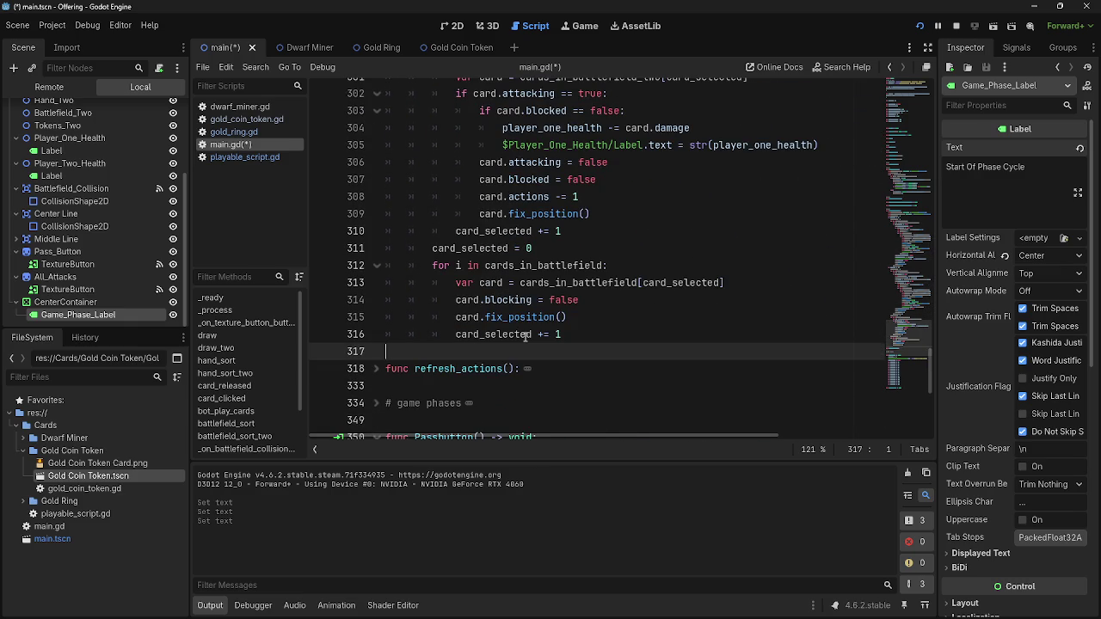
scroll(533, 297, up, 12)
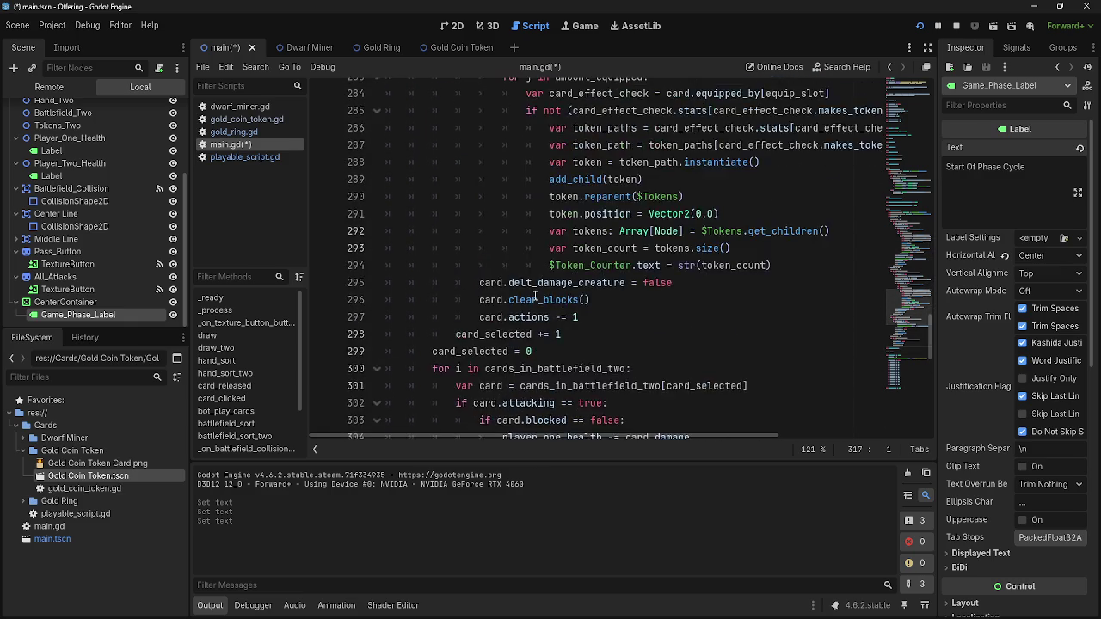
scroll(535, 297, up, 12)
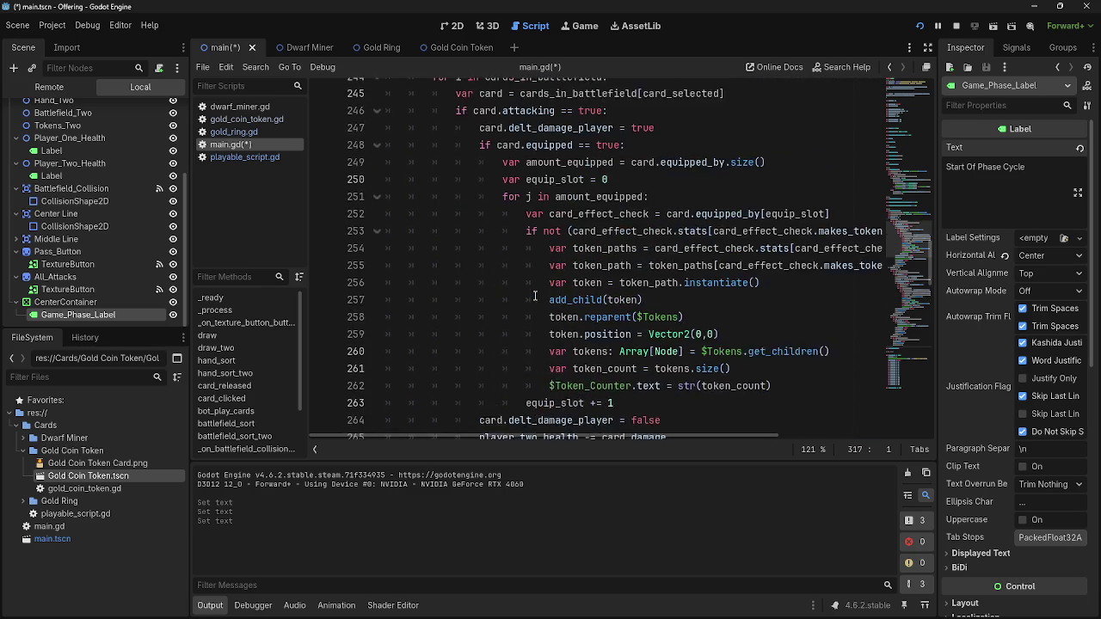
click(468, 198)
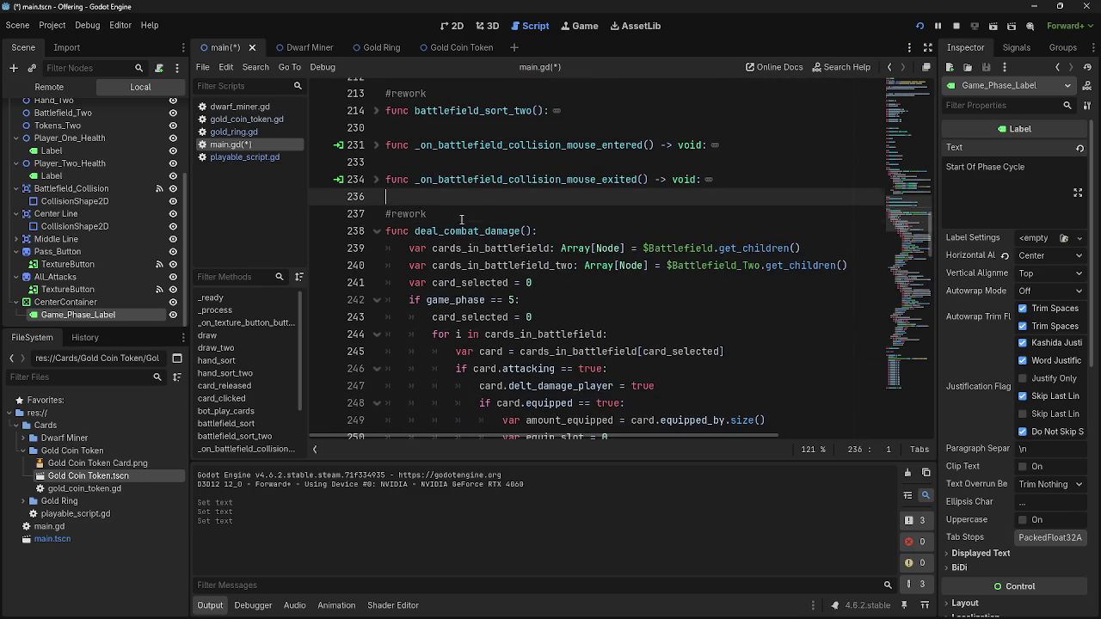
click(471, 165)
click(473, 129)
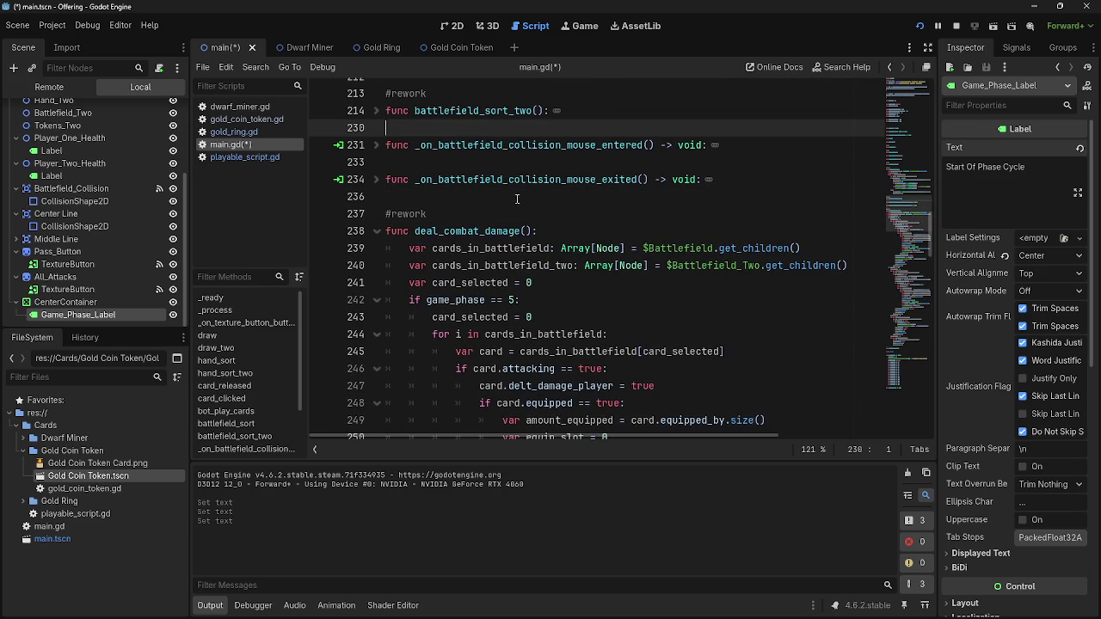
scroll(524, 197, down, 20)
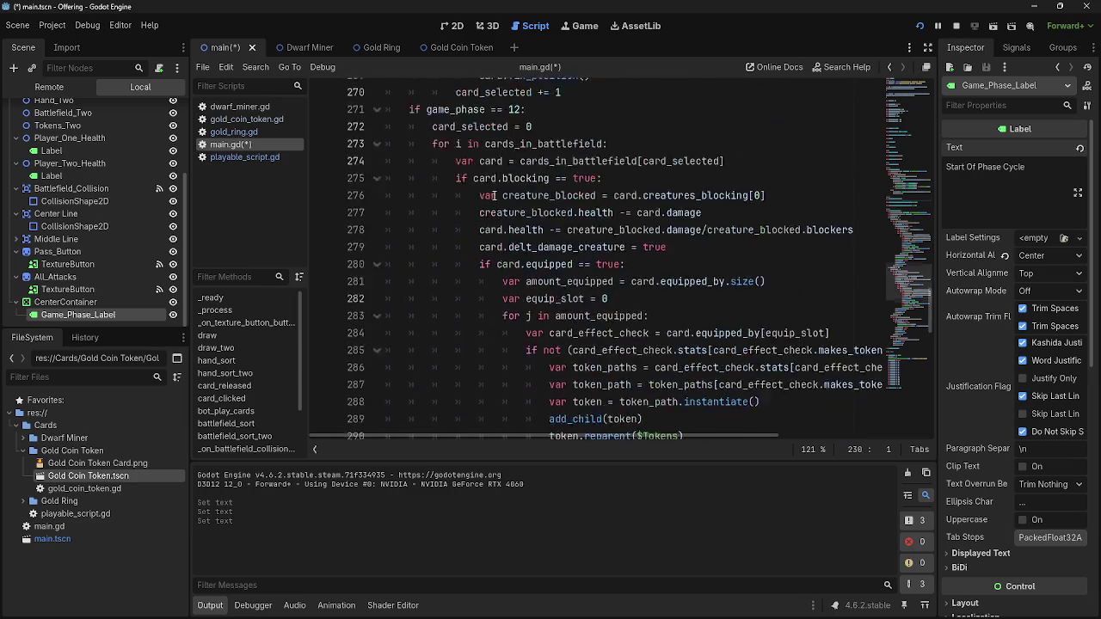
scroll(495, 196, down, 4)
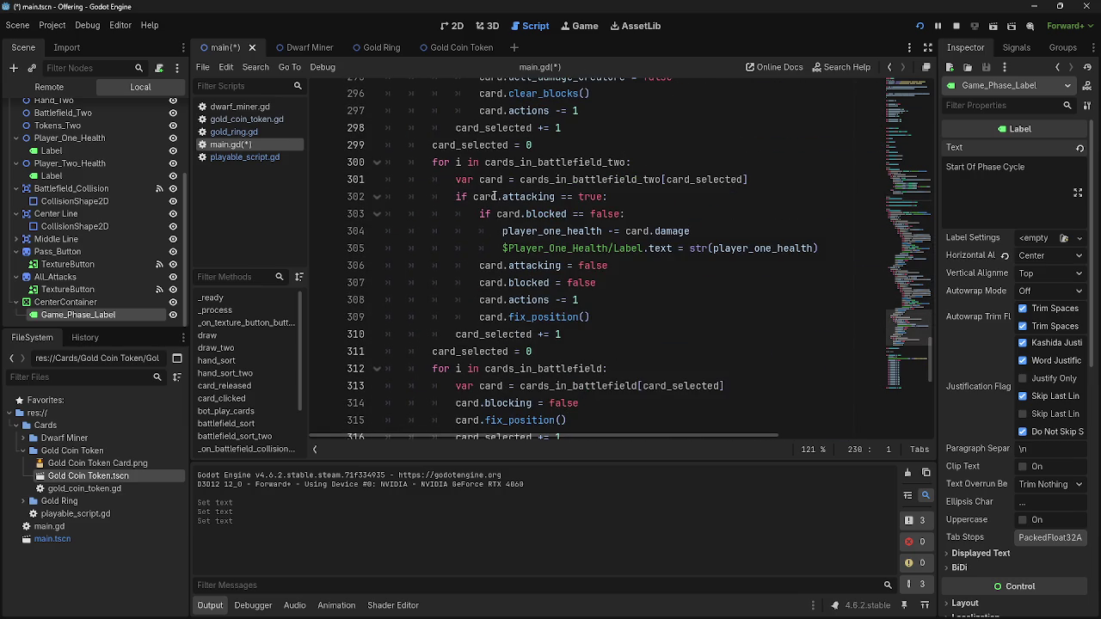
scroll(494, 196, down, 7)
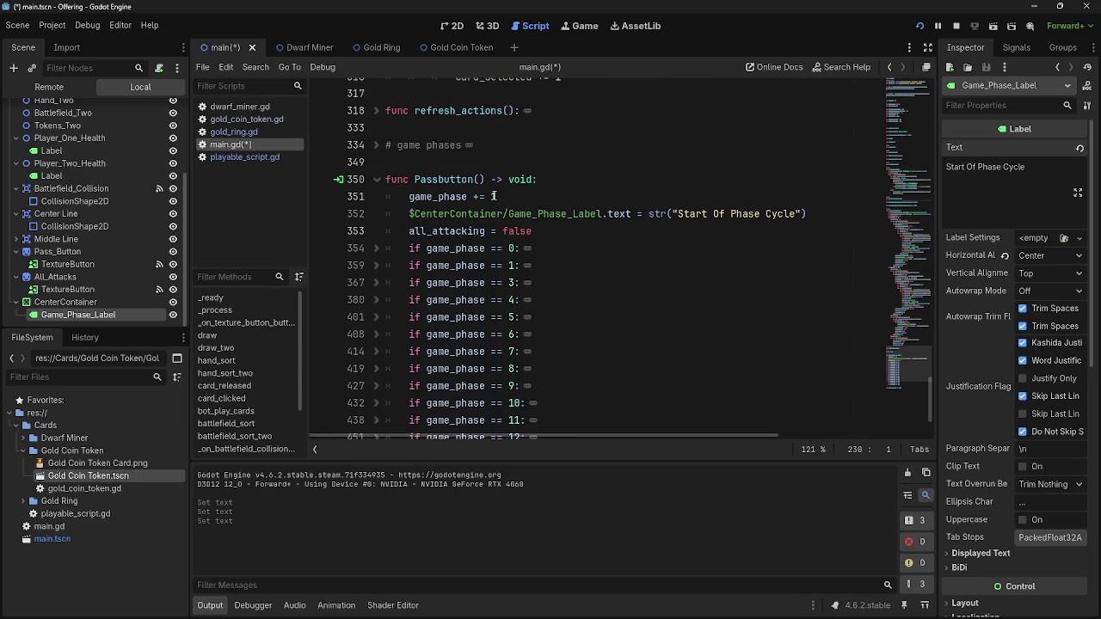
scroll(494, 196, down, 4)
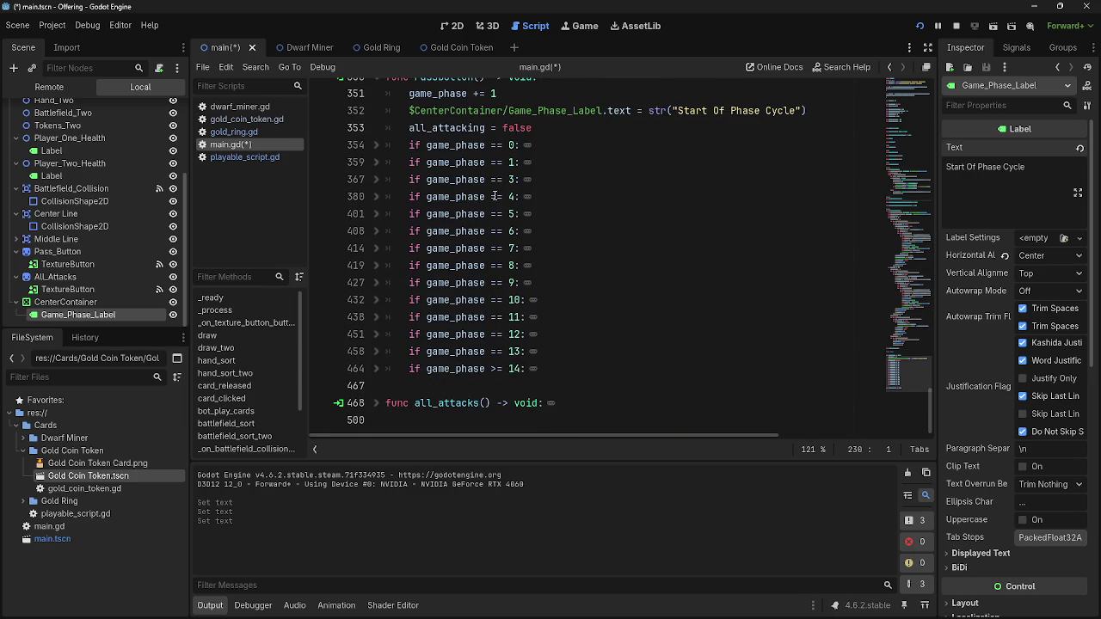
scroll(495, 172, up, 4)
click(497, 158)
click(464, 131)
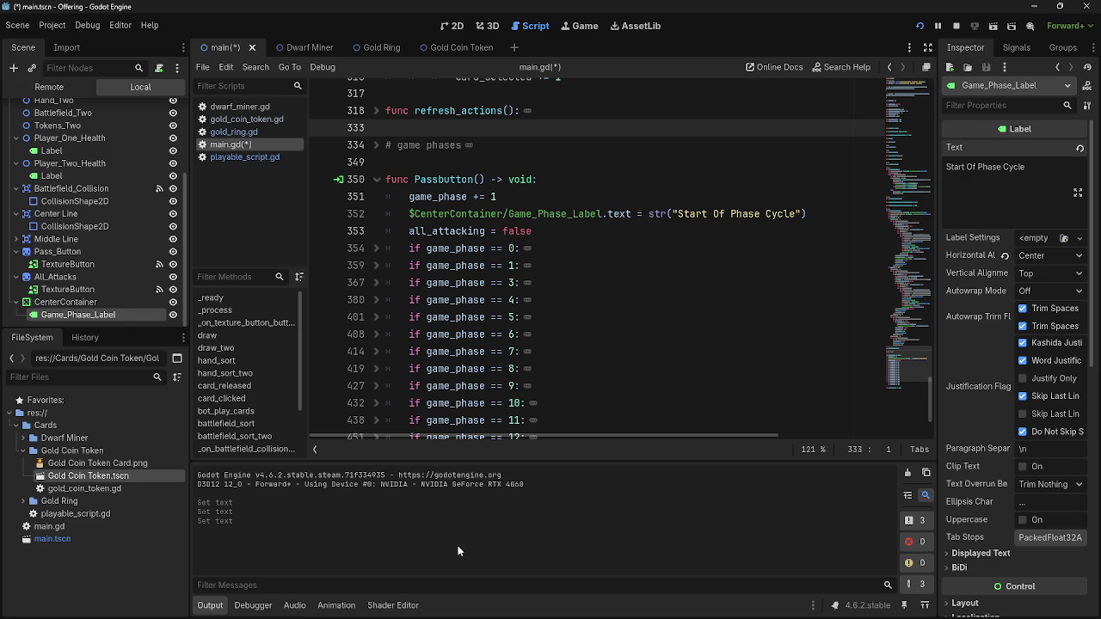
scroll(580, 301, down, 2)
scroll(580, 301, up, 1)
scroll(580, 301, down, 1)
click(578, 368)
drag(578, 368, 369, 70)
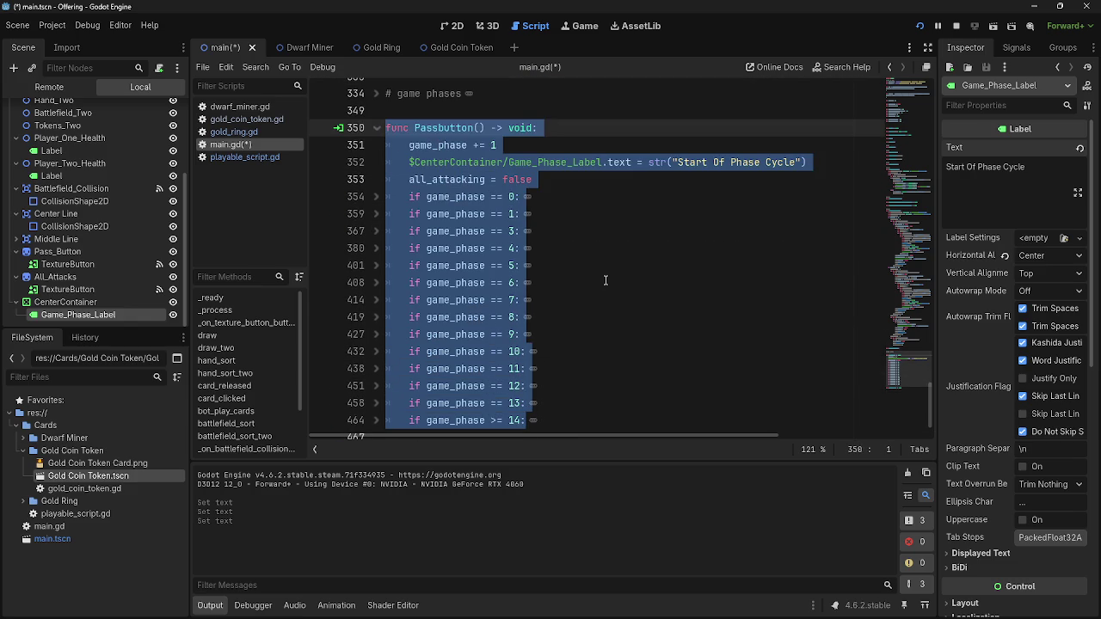
click(529, 113)
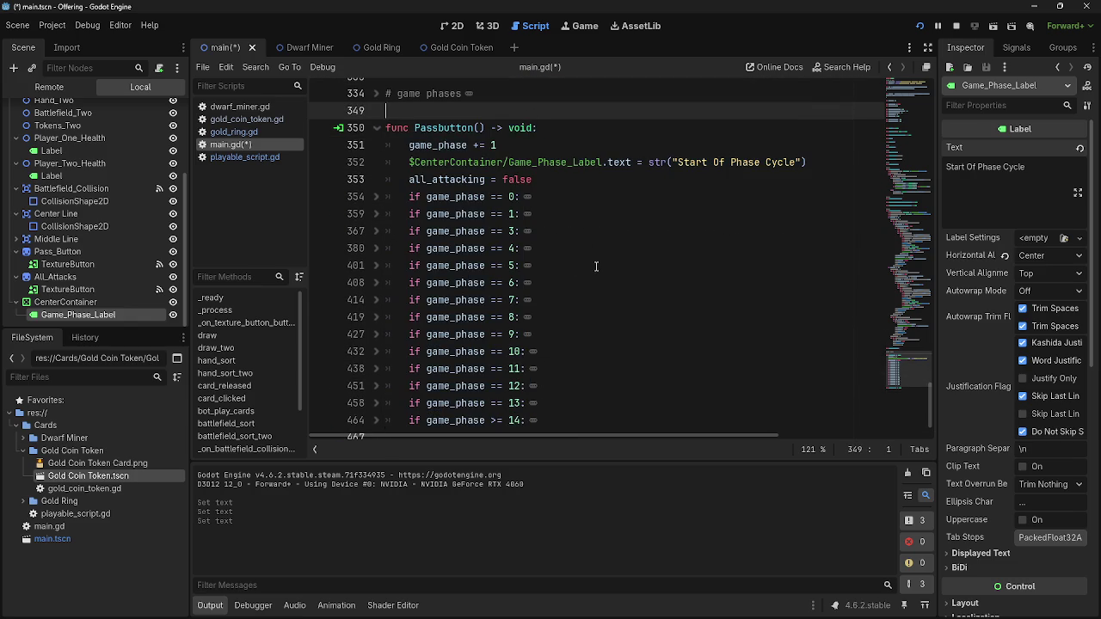
mouse_move(583, 420)
mouse_down()
mouse_move(378, 102)
mouse_move(384, 79)
mouse_move(391, 174)
mouse_up()
click(391, 175)
scroll(515, 224, up, 10)
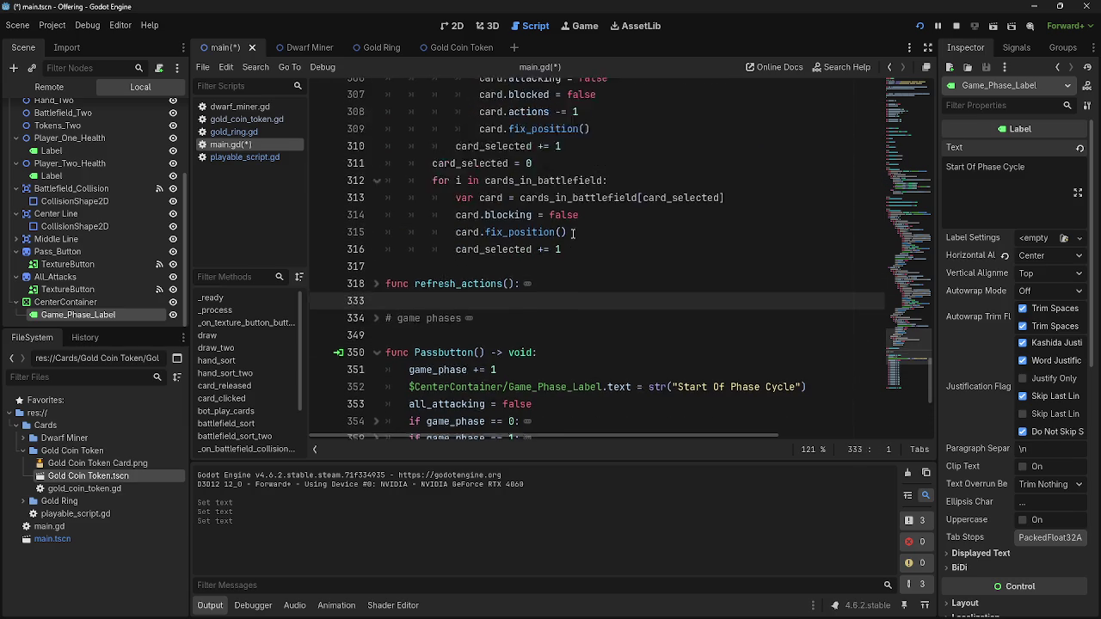
scroll(573, 234, up, 15)
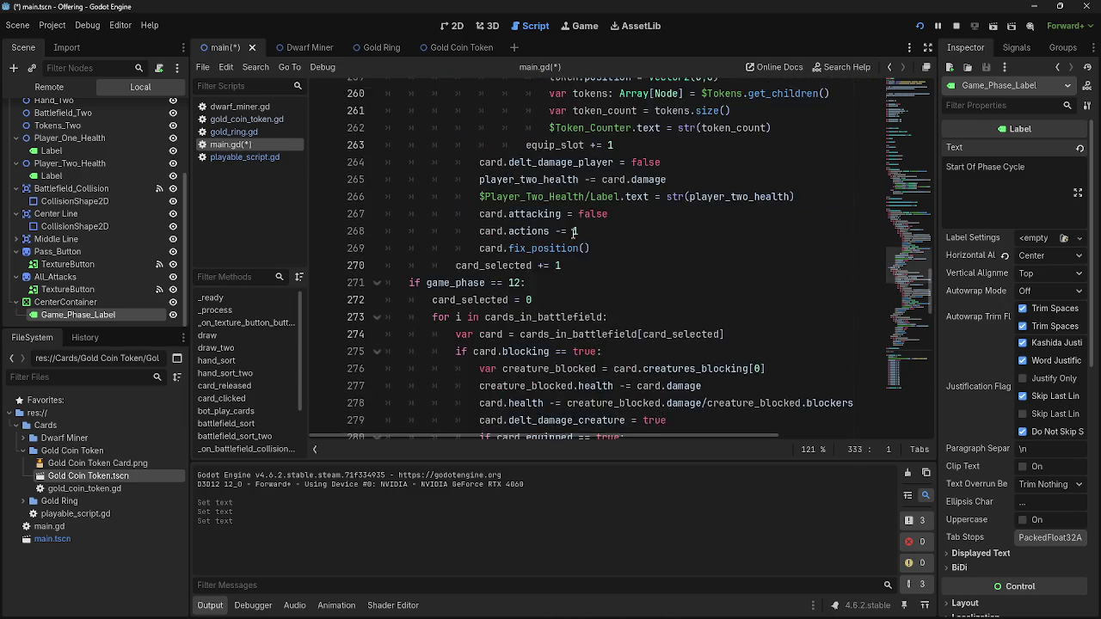
scroll(574, 234, up, 5)
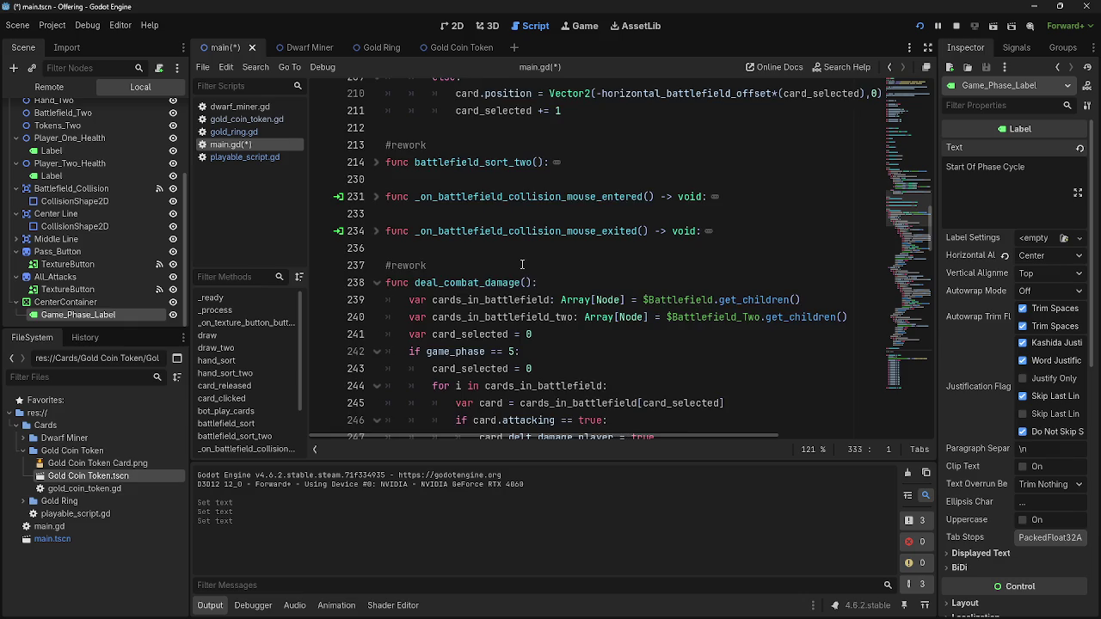
scroll(521, 264, up, 2)
click(521, 230)
click(451, 279)
key(Up)
key(Up)
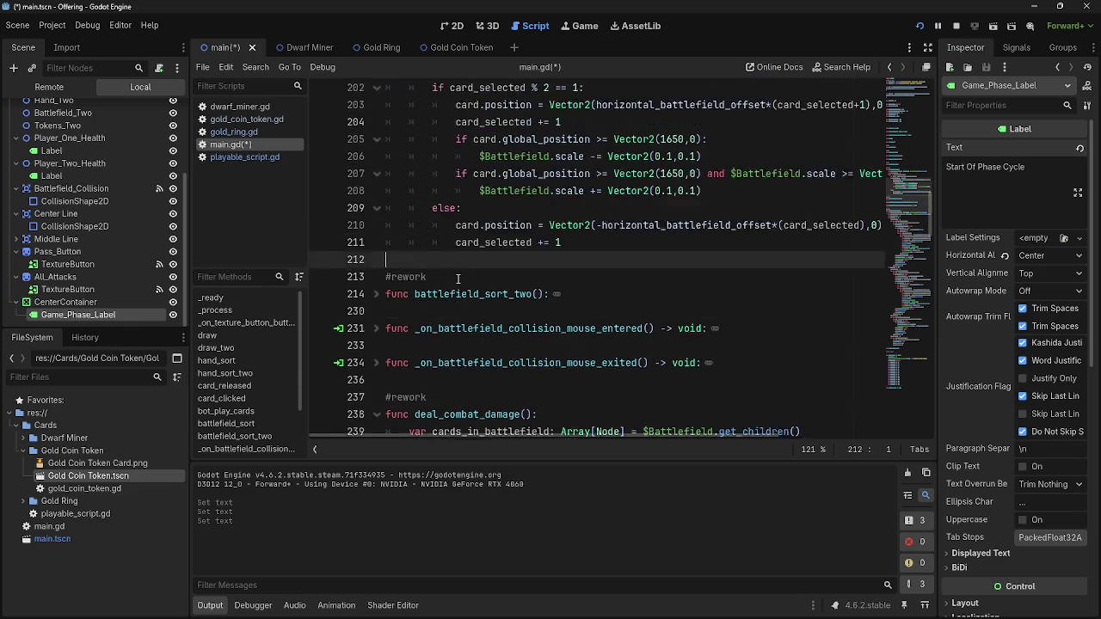
scroll(457, 280, up, 4)
click(481, 145)
scroll(487, 231, up, 3)
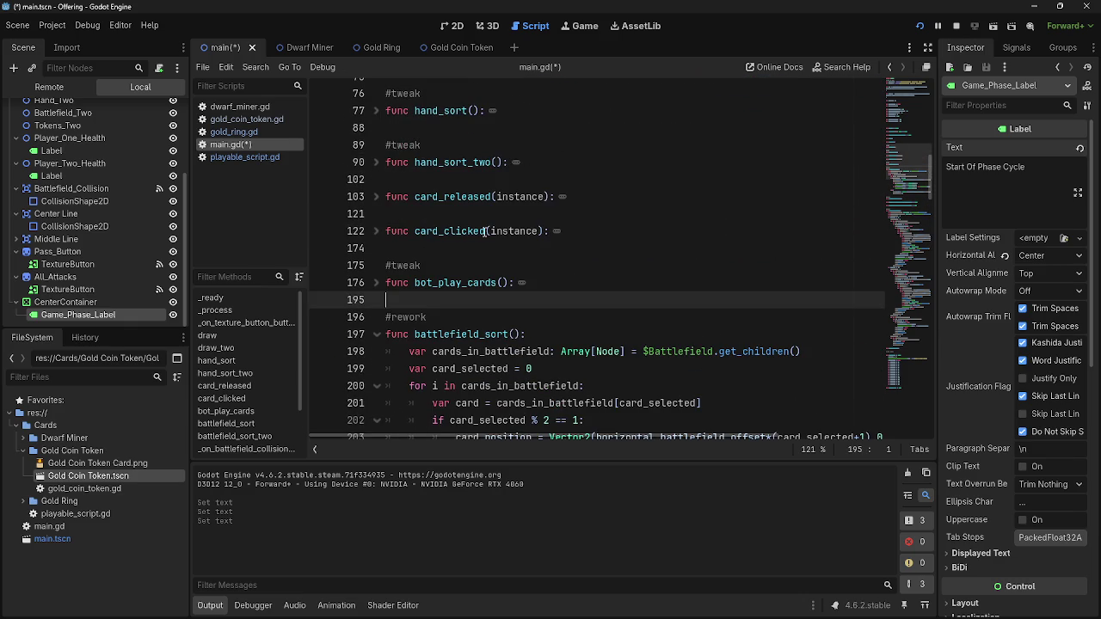
key(Up)
key(Up)
key(Up)
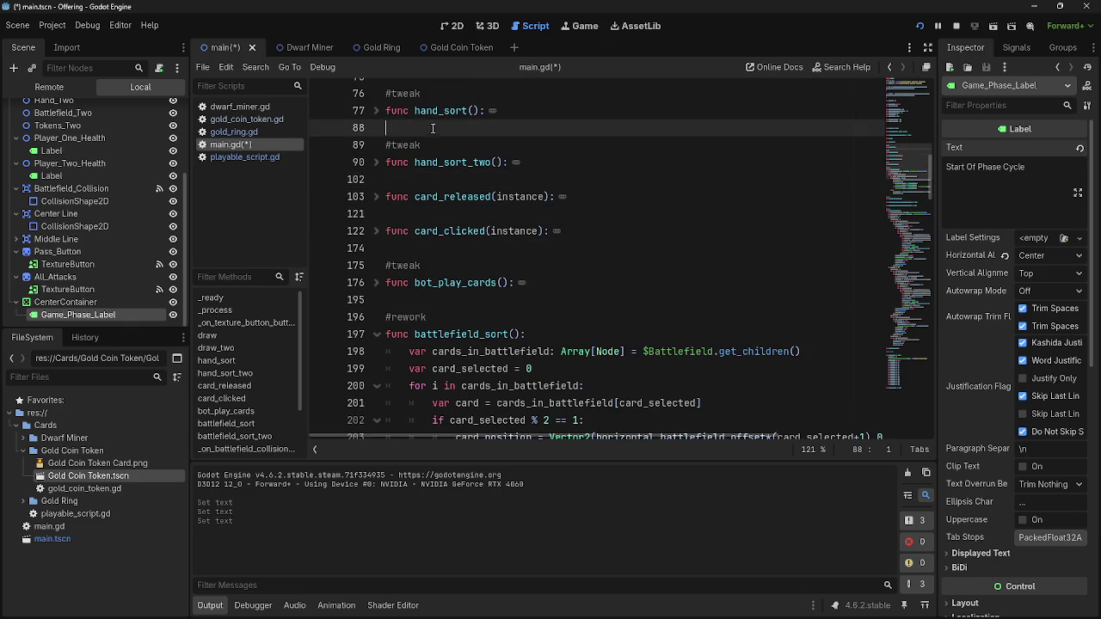
scroll(437, 172, up, 4)
key(Up)
key(Up)
key(Up)
key(Up)
key(Up)
key(Up)
scroll(434, 198, up, 2)
key(Up)
scroll(434, 197, up, 2)
scroll(463, 250, down, 6)
scroll(463, 249, down, 15)
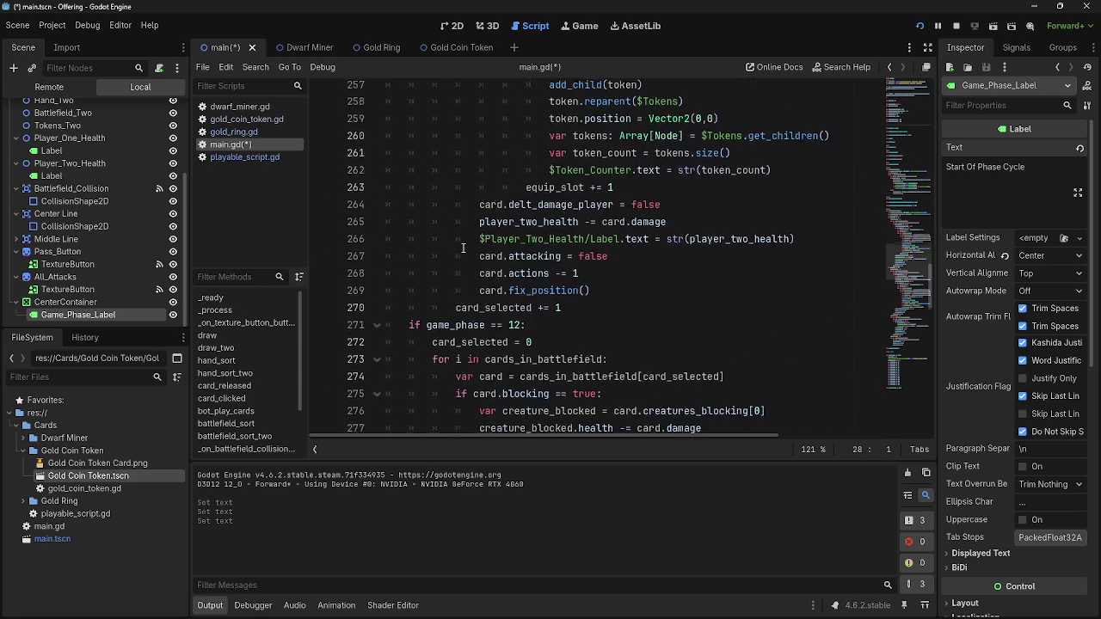
scroll(463, 249, down, 8)
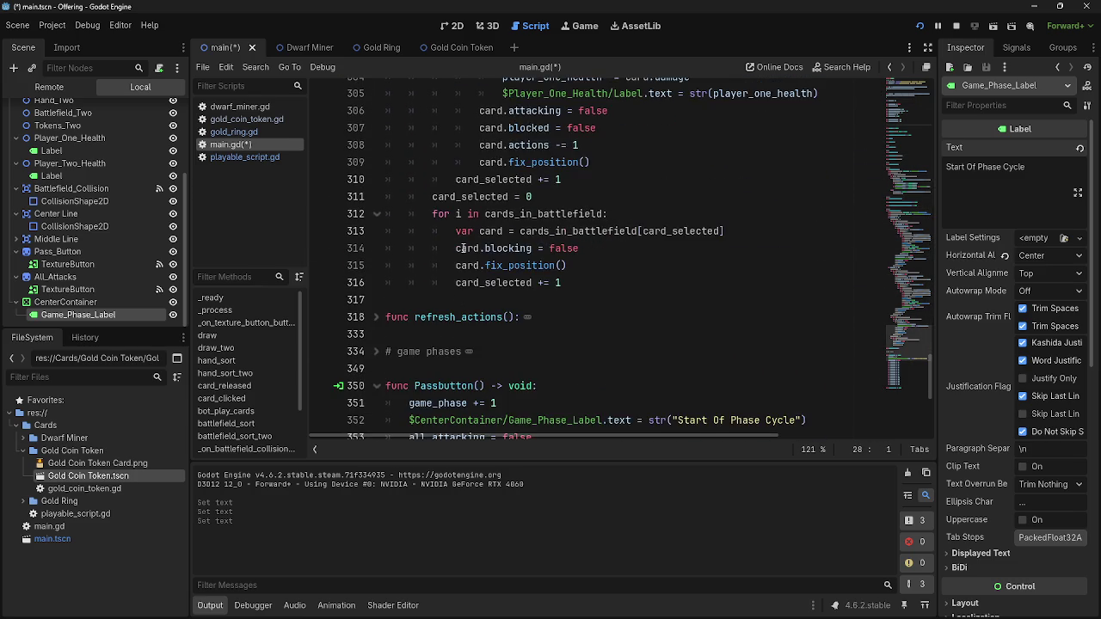
scroll(462, 249, down, 6)
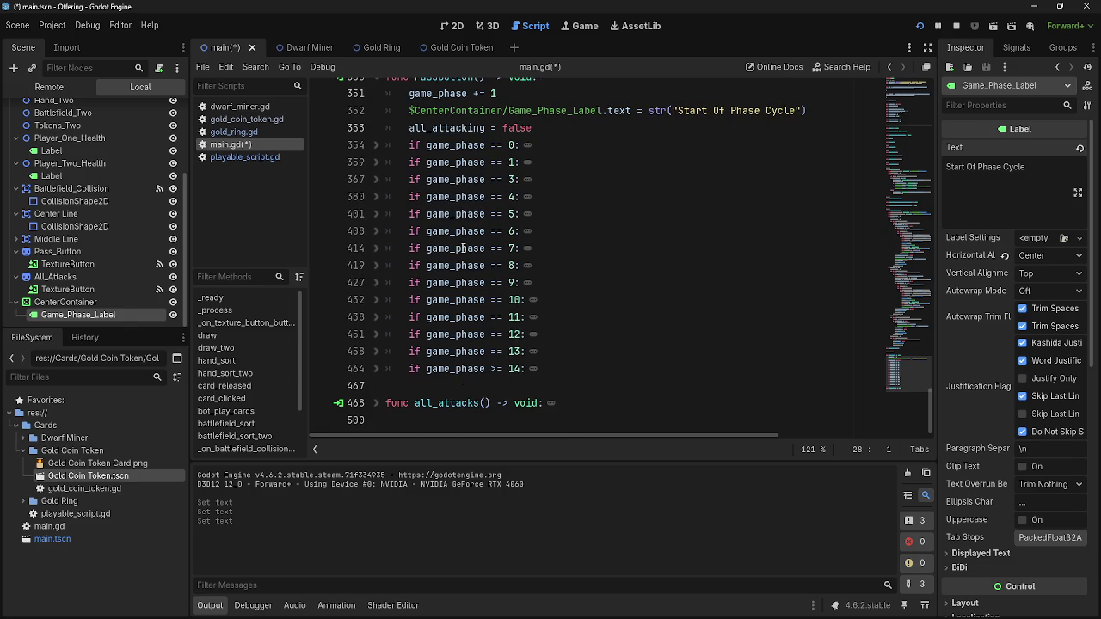
scroll(463, 248, up, 3)
click(437, 179)
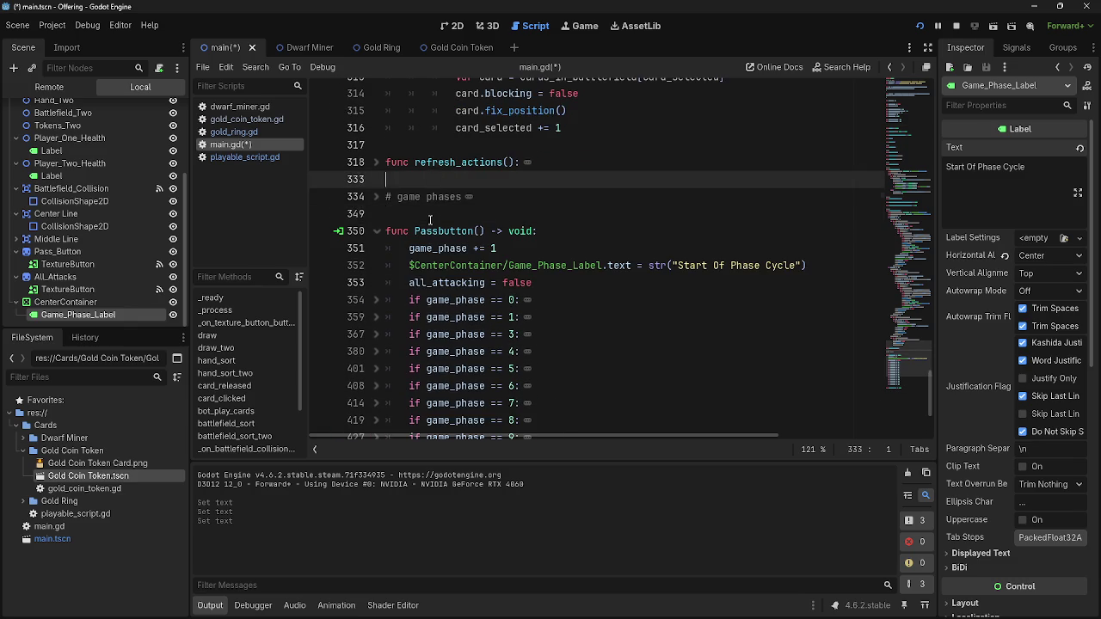
key(Up)
key(Up)
scroll(426, 241, up, 6)
scroll(423, 248, down, 1)
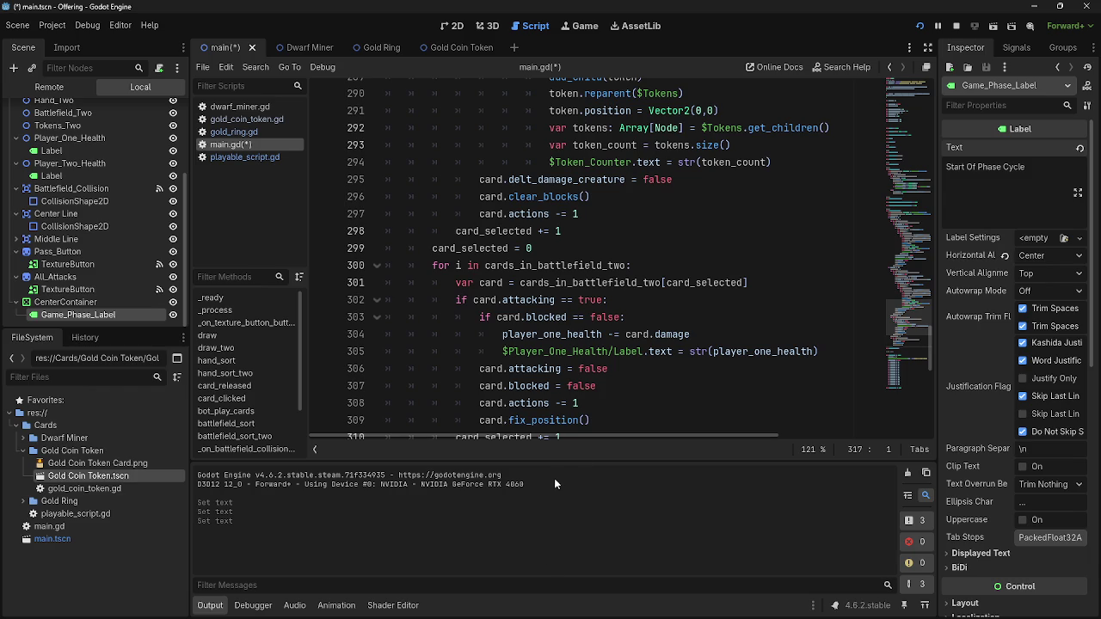
Highlight every game_phase occurrence, including Passbutton's increment, and review the phase checks
scroll(558, 418, up, 10)
scroll(558, 419, down, 15)
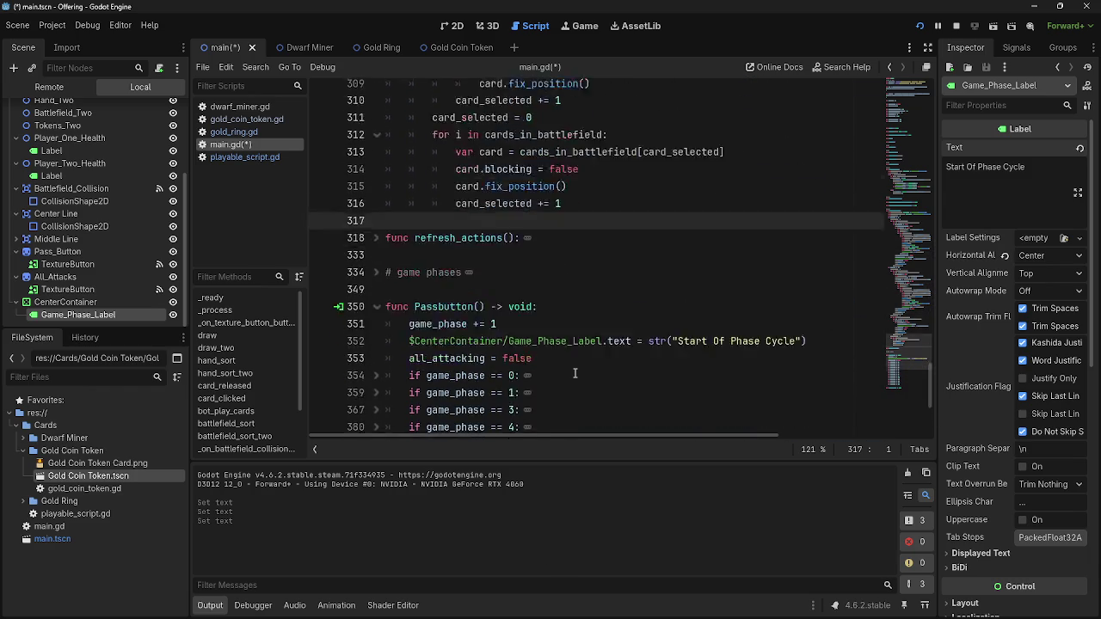
scroll(575, 372, down, 3)
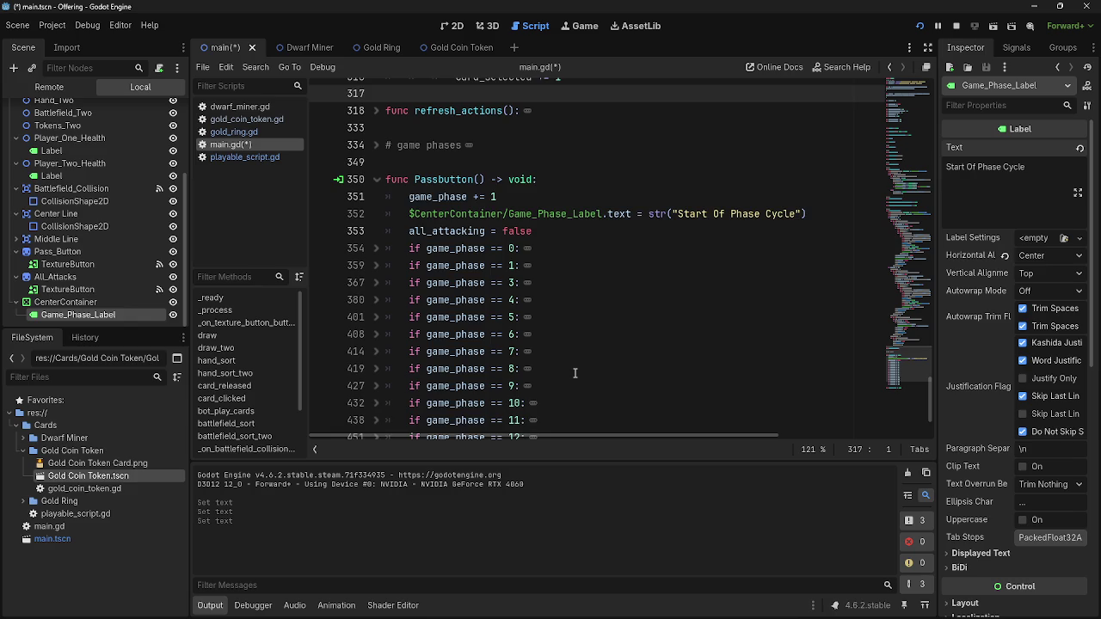
scroll(574, 372, down, 2)
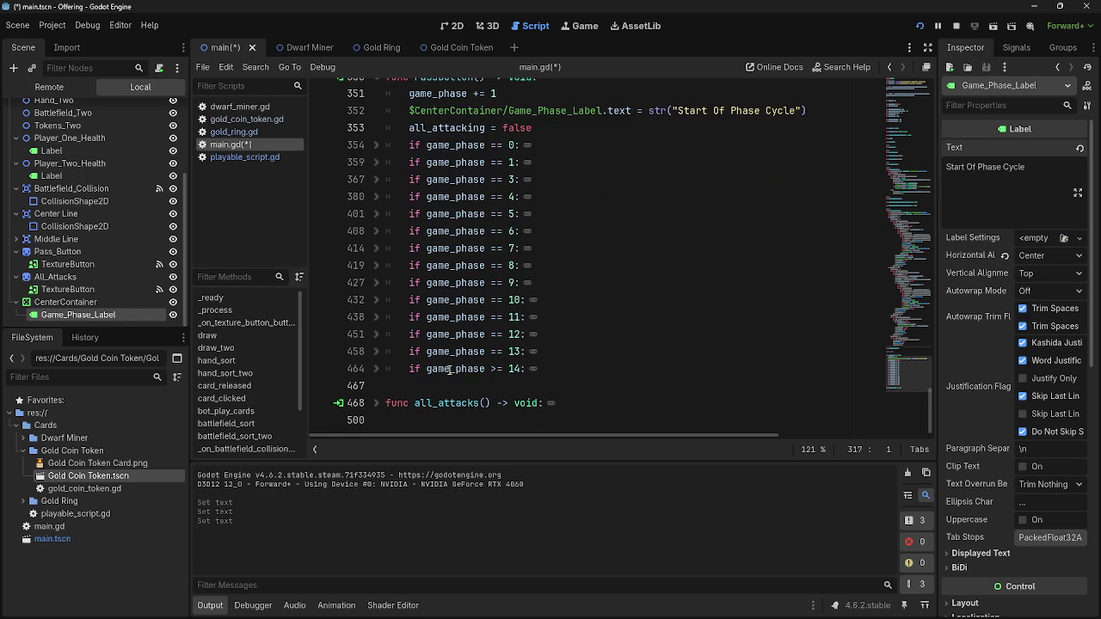
double_click(451, 144)
double_click(436, 95)
scroll(554, 266, up, 1)
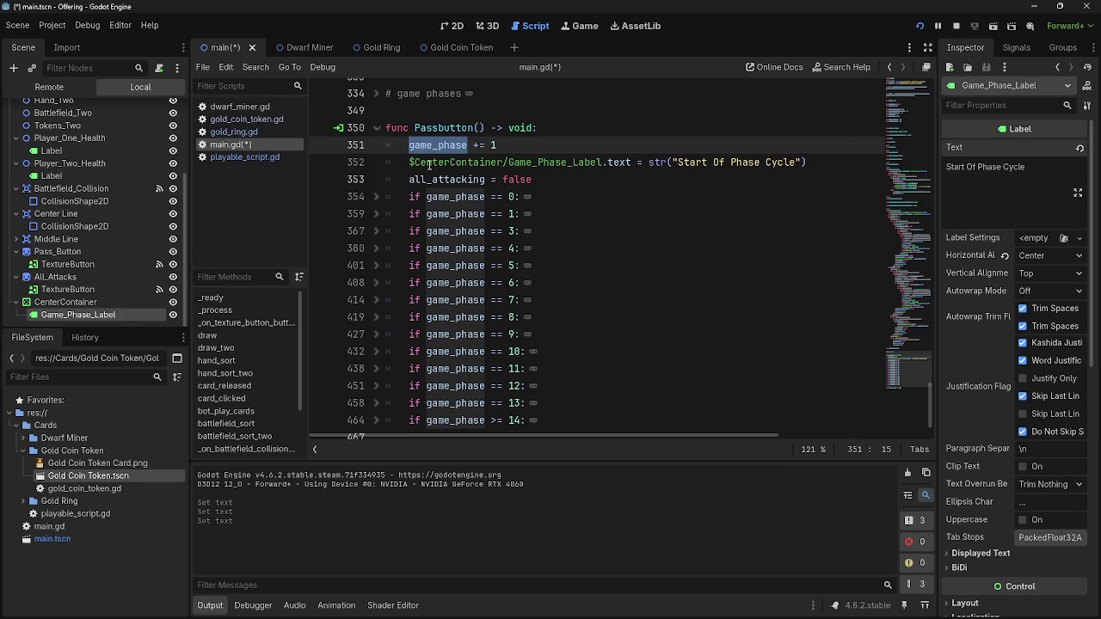
scroll(523, 209, down, 1)
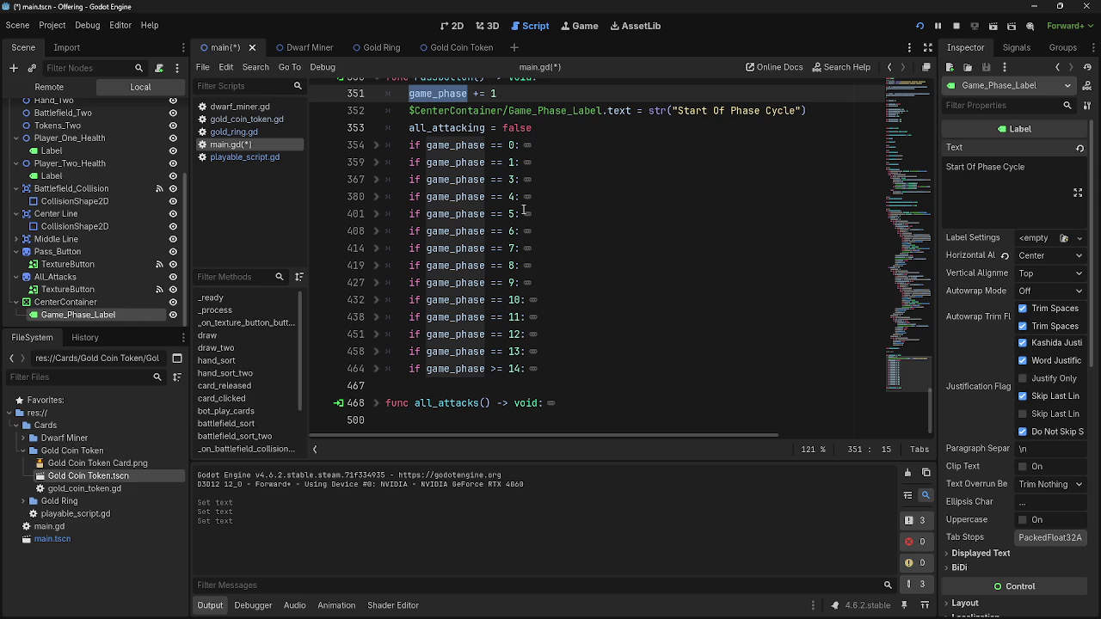
scroll(526, 220, up, 3)
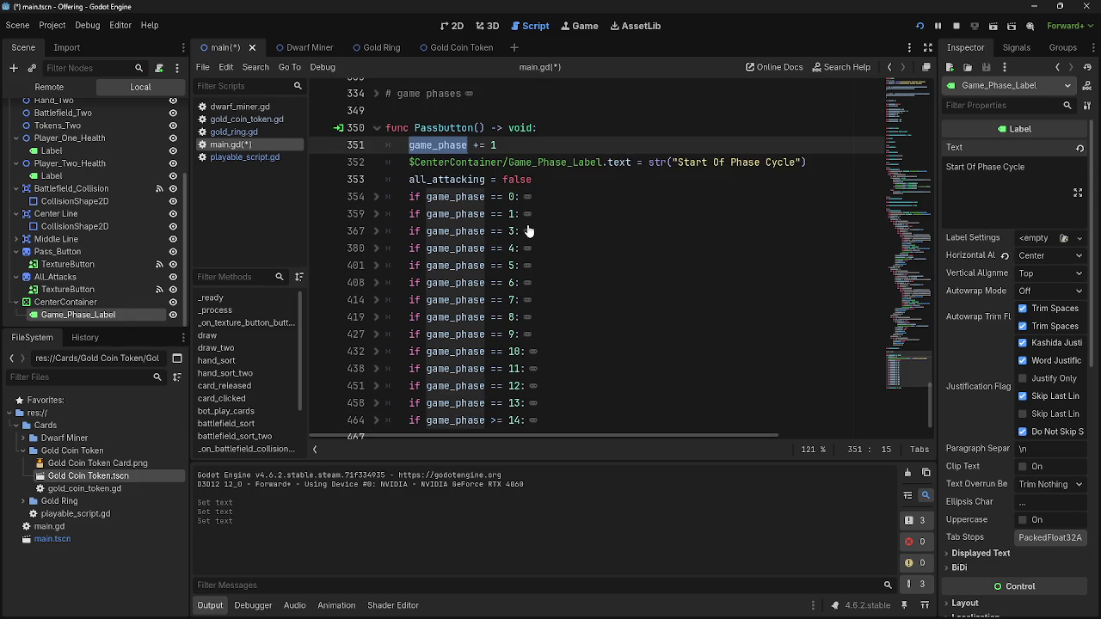
scroll(528, 230, up, 5)
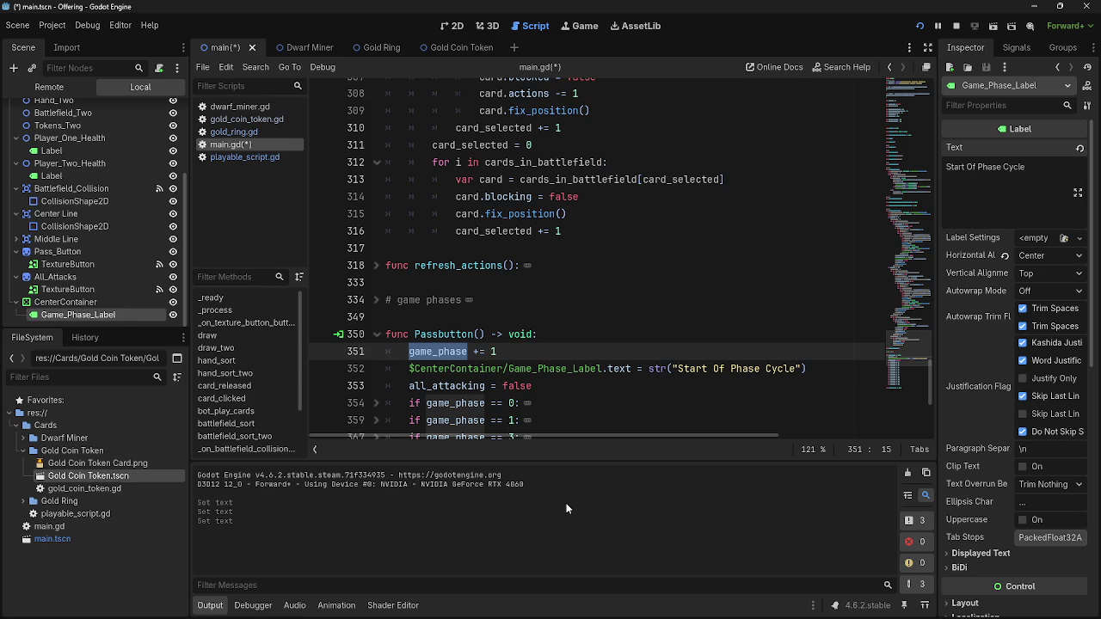
scroll(401, 191, down, 5)
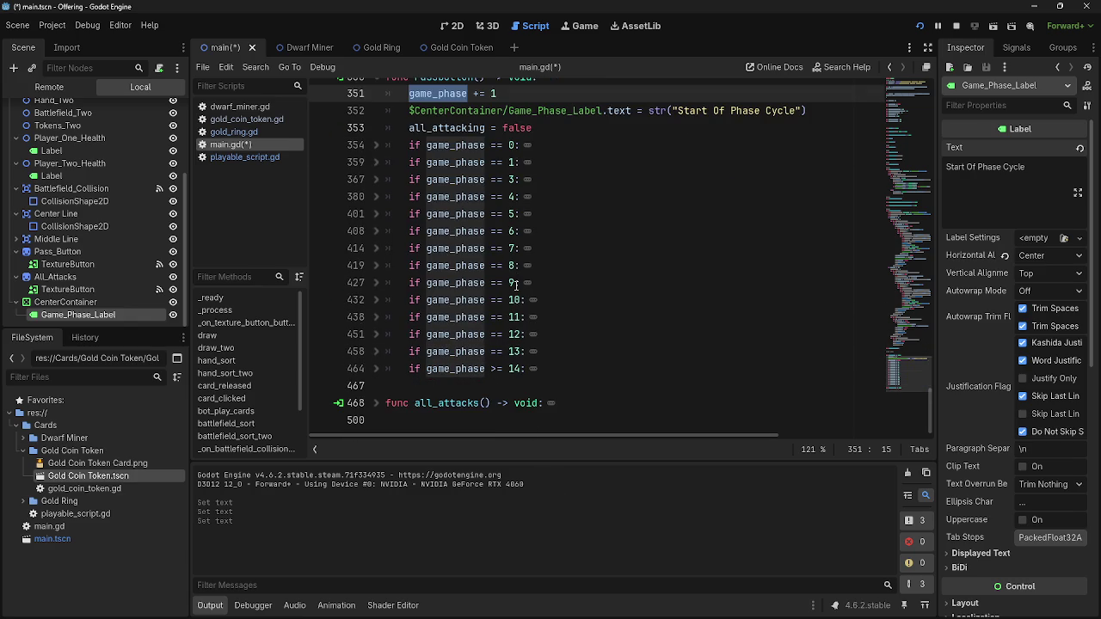
scroll(401, 191, up, 3)
click(539, 166)
scroll(584, 277, up, 8)
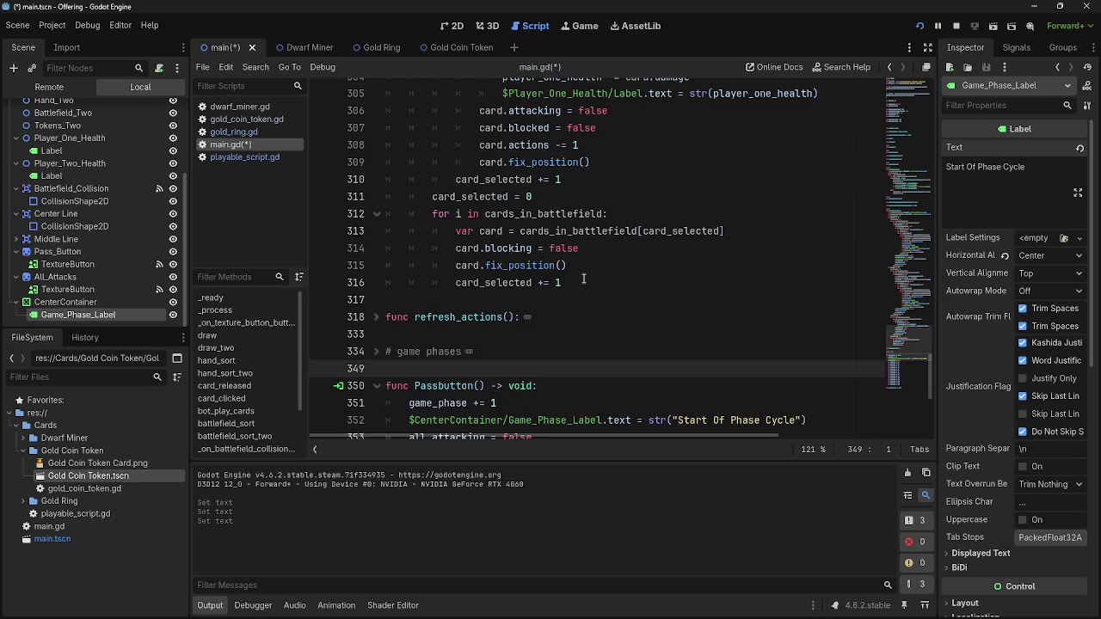
scroll(584, 277, up, 12)
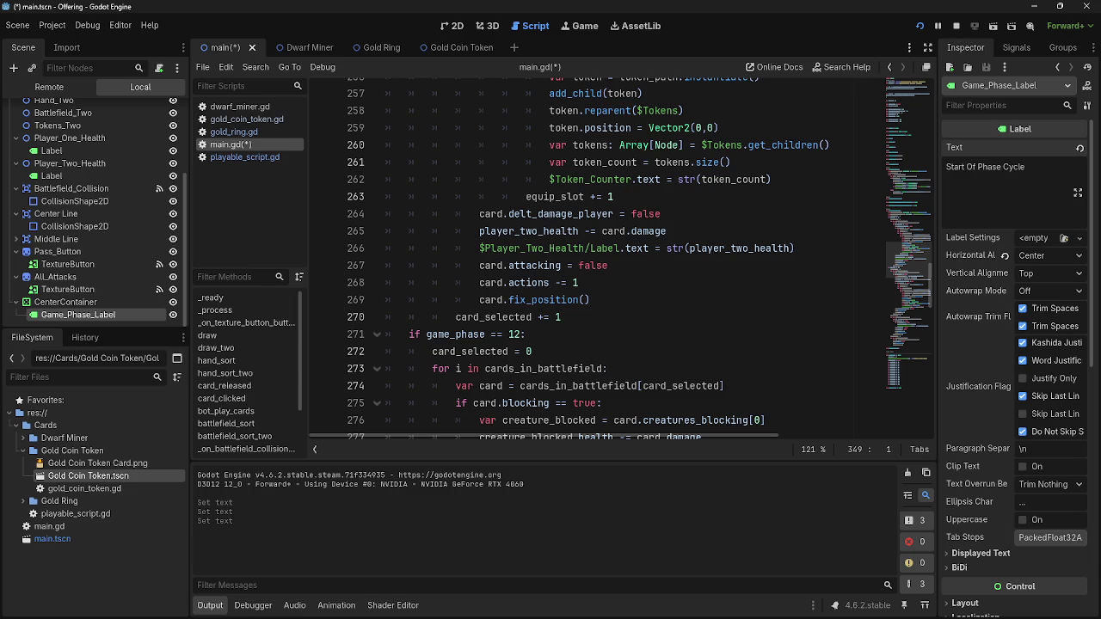
scroll(700, 416, down, 20)
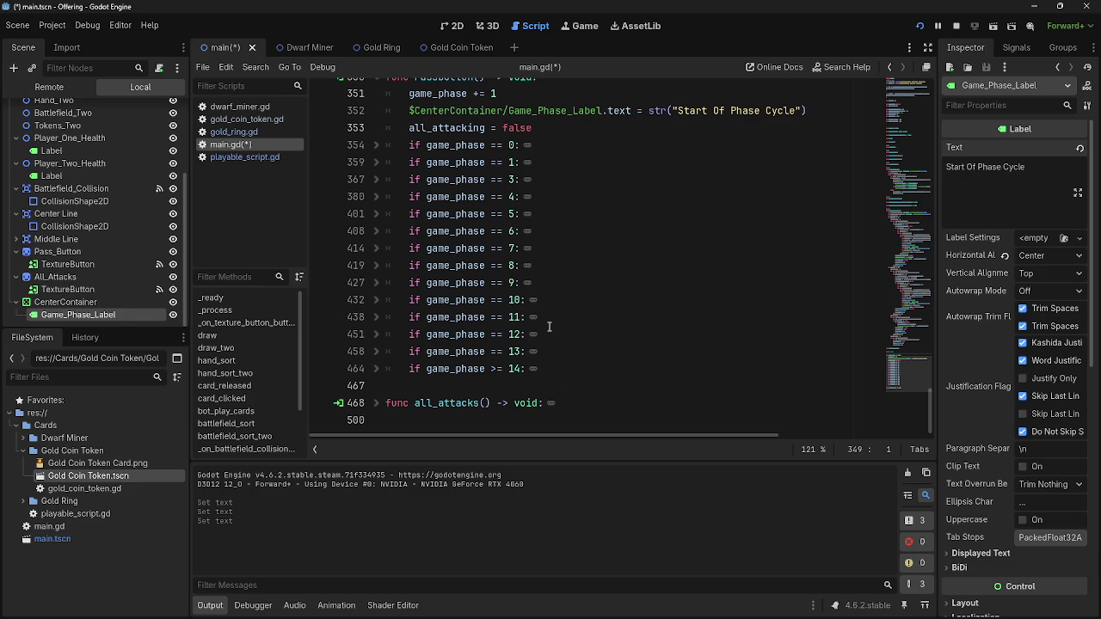
scroll(581, 402, up, 3)
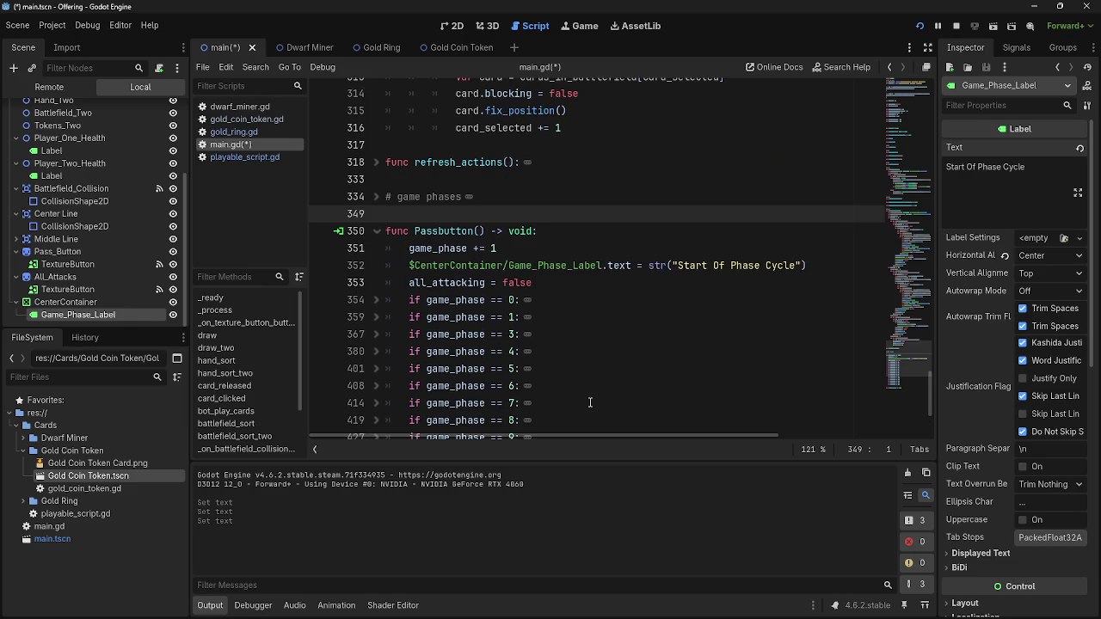
scroll(723, 356, up, 12)
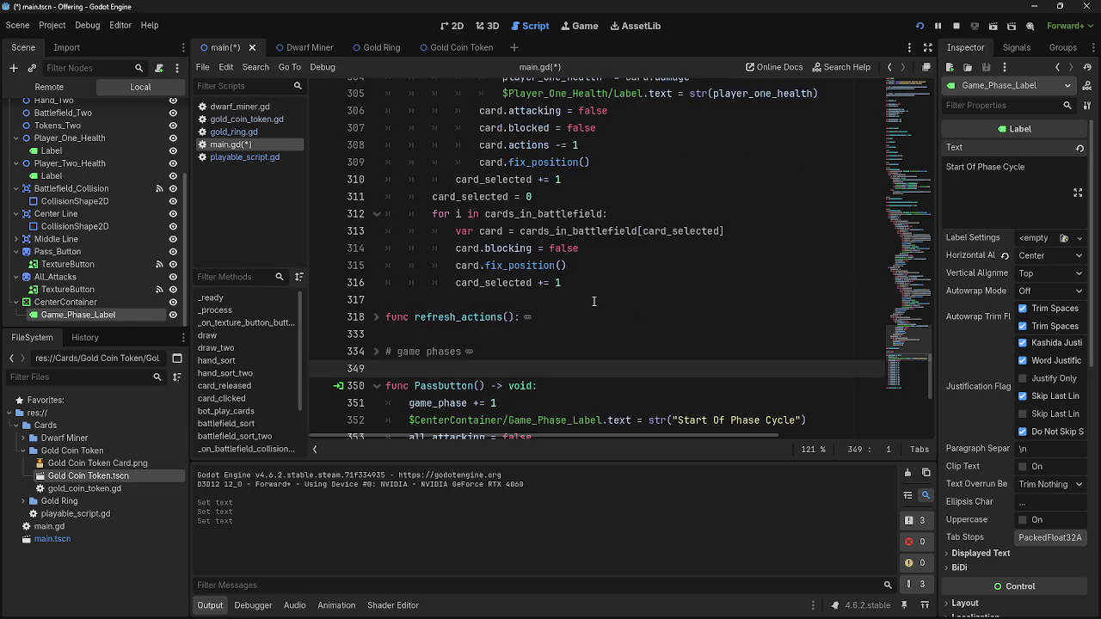
scroll(590, 333, up, 20)
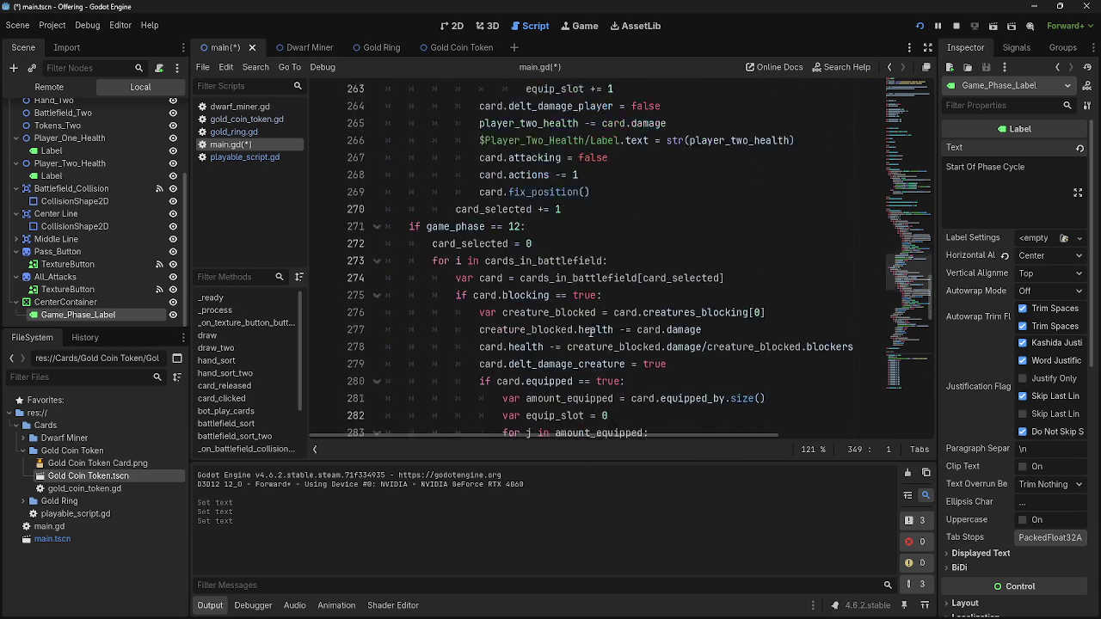
click(534, 301)
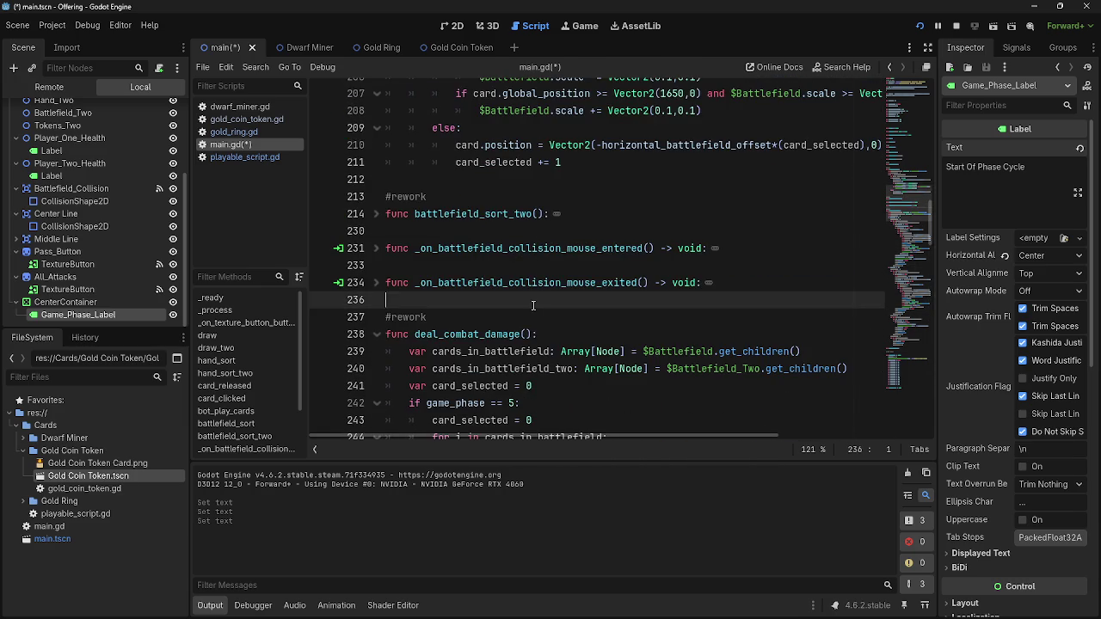
scroll(526, 317, up, 2)
click(525, 286)
scroll(559, 366, up, 9)
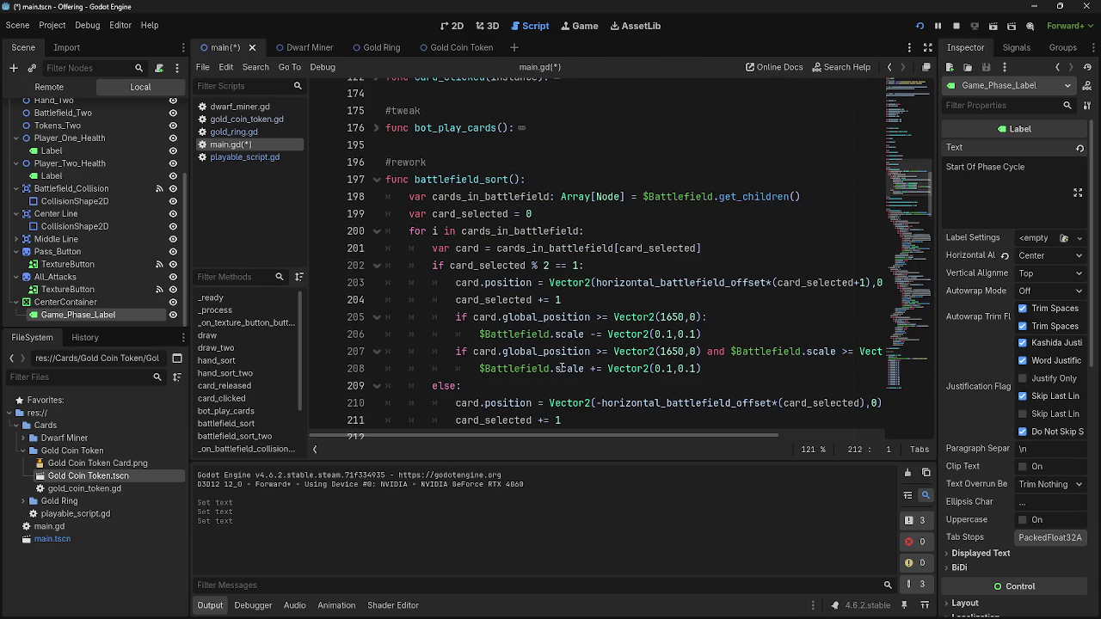
click(503, 153)
scroll(526, 264, up, 2)
click(504, 203)
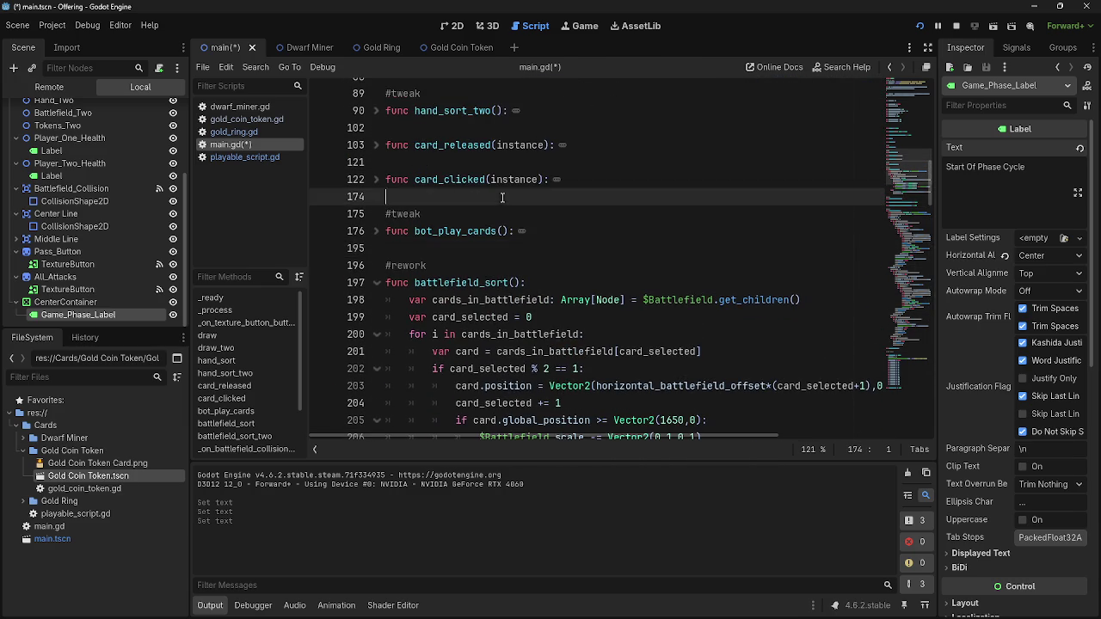
scroll(504, 207, up, 3)
click(471, 234)
click(467, 269)
click(482, 214)
click(481, 249)
click(481, 282)
click(482, 230)
scroll(507, 341, down, 8)
scroll(507, 342, down, 8)
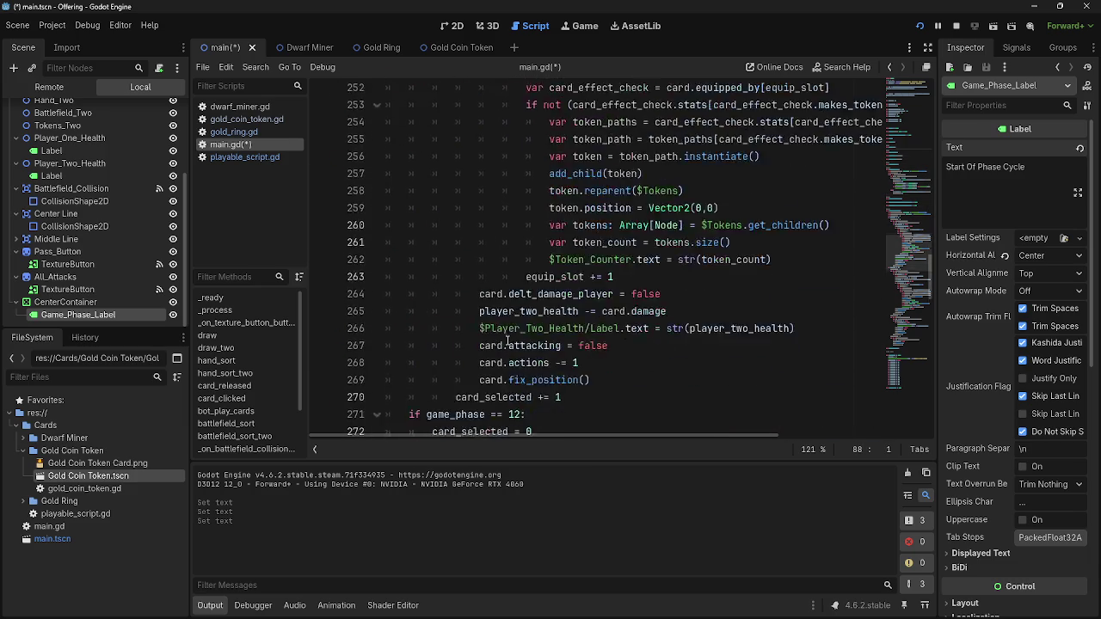
scroll(507, 342, down, 3)
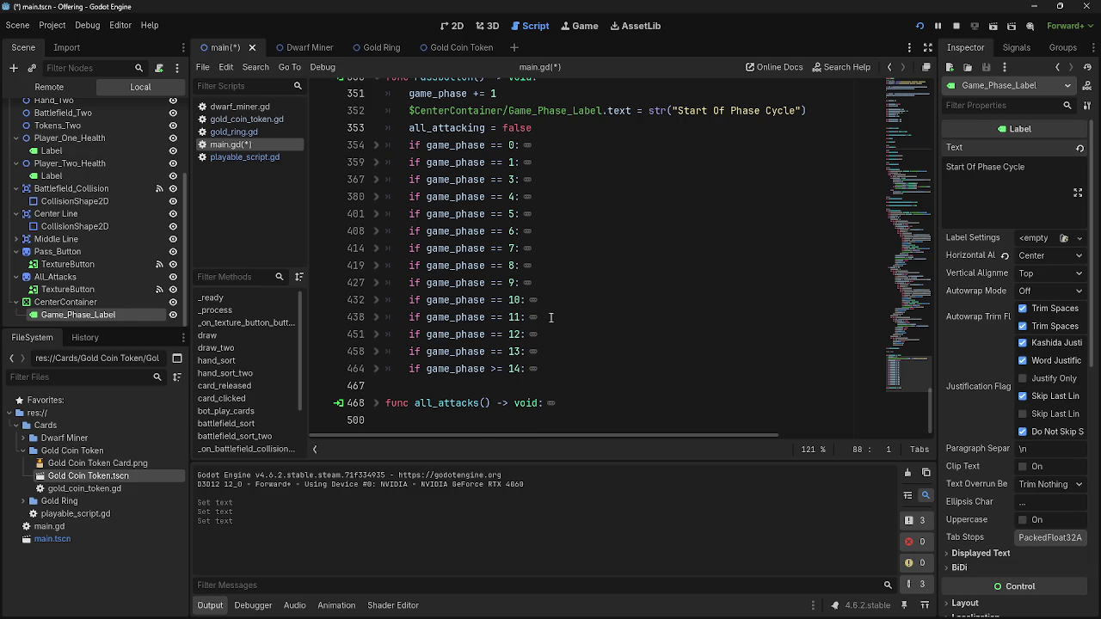
scroll(553, 325, up, 3)
click(376, 248)
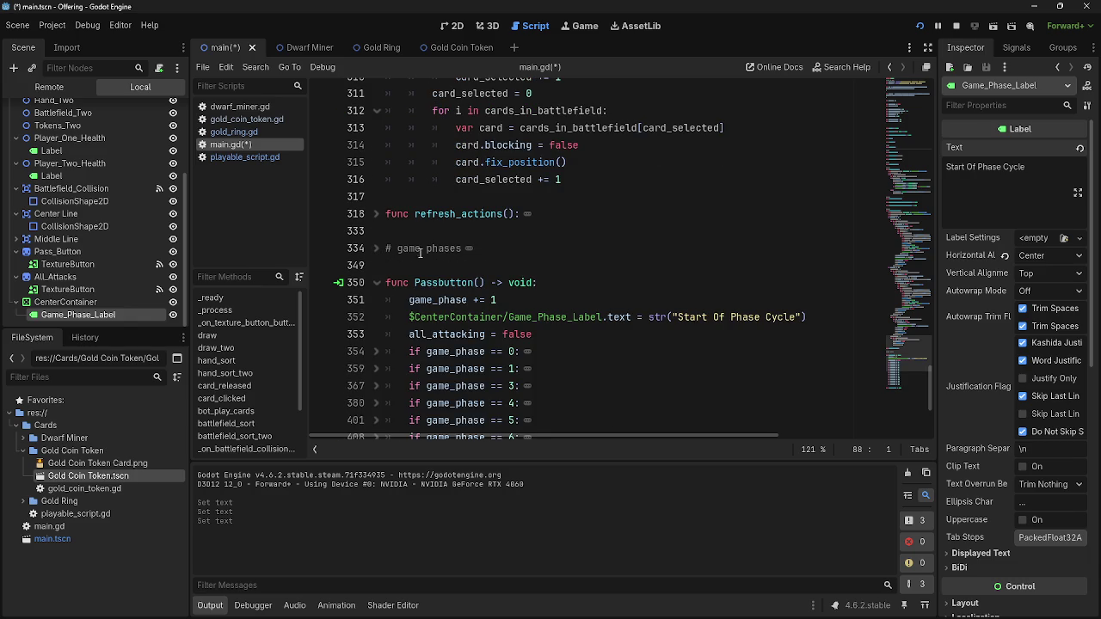
click(437, 225)
click(449, 197)
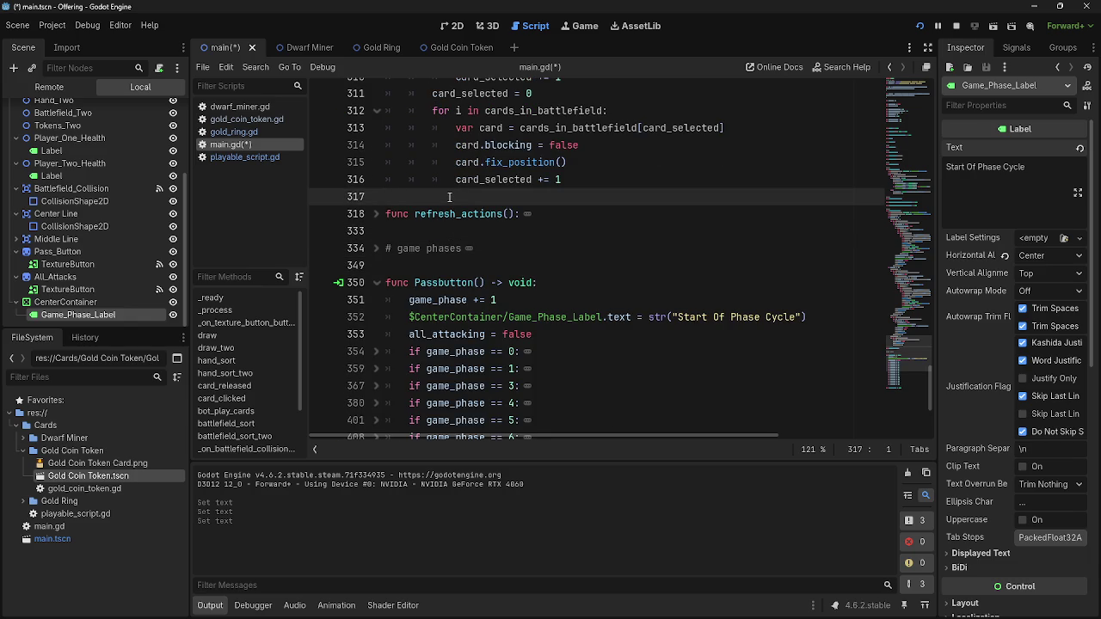
scroll(452, 202, up, 10)
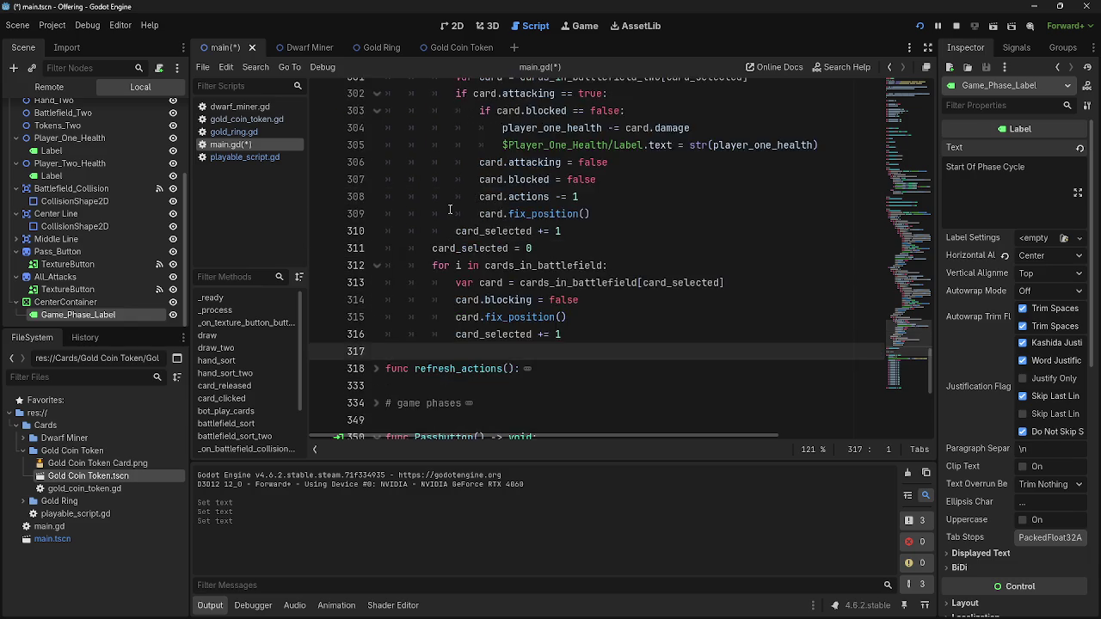
scroll(451, 223, up, 15)
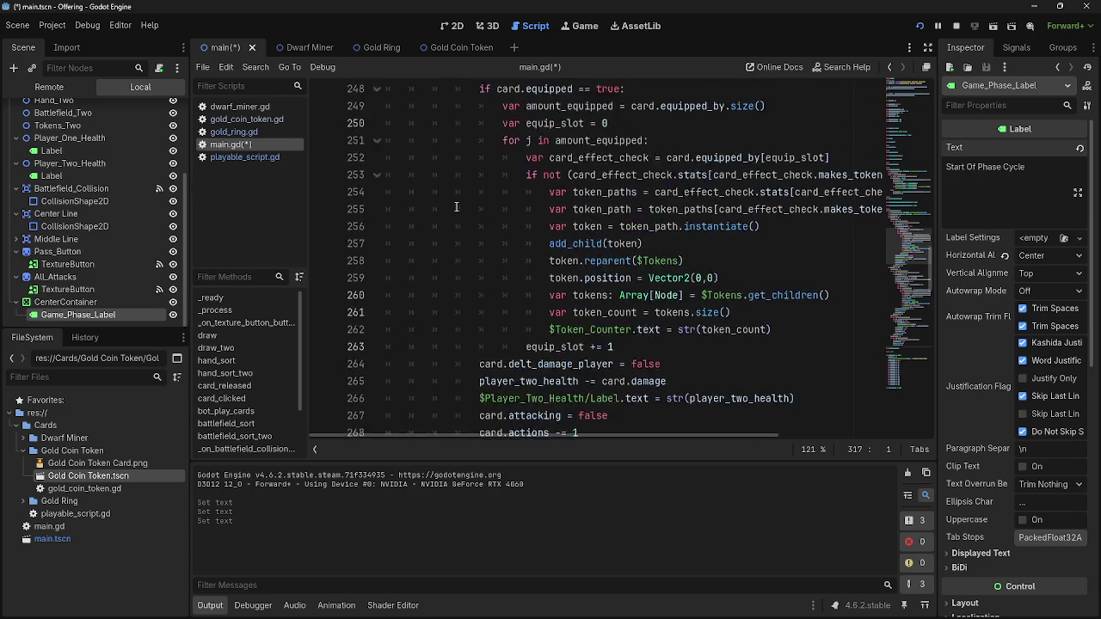
drag(437, 254, 429, 214)
click(430, 213)
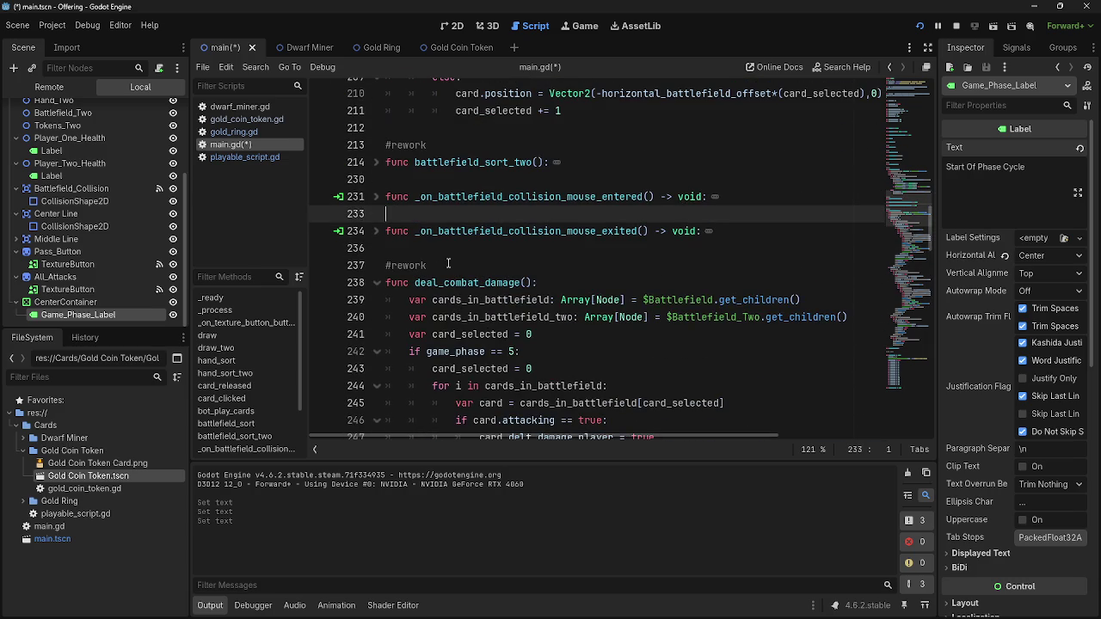
scroll(456, 267, up, 2)
scroll(456, 258, up, 5)
click(446, 184)
click(446, 145)
scroll(445, 144, up, 2)
click(438, 213)
click(440, 179)
scroll(437, 220, up, 2)
click(438, 228)
click(441, 180)
scroll(440, 180, up, 2)
click(440, 250)
click(442, 214)
click(446, 178)
click(444, 146)
scroll(445, 172, up, 2)
click(439, 196)
scroll(497, 301, up, 4)
scroll(497, 301, up, 3)
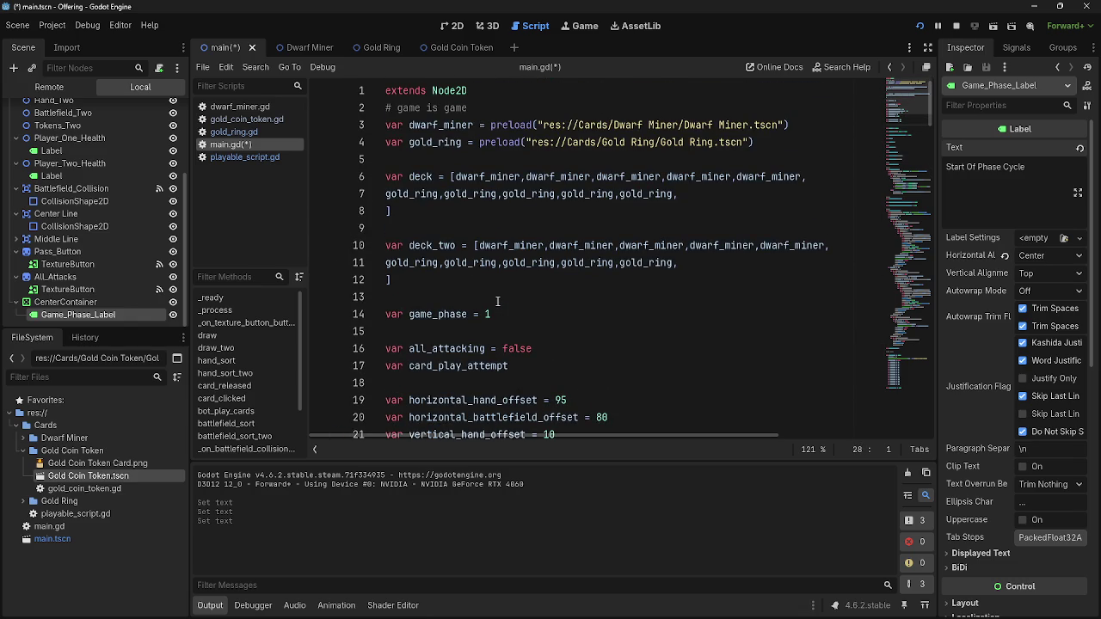
click(497, 301)
scroll(543, 345, down, 10)
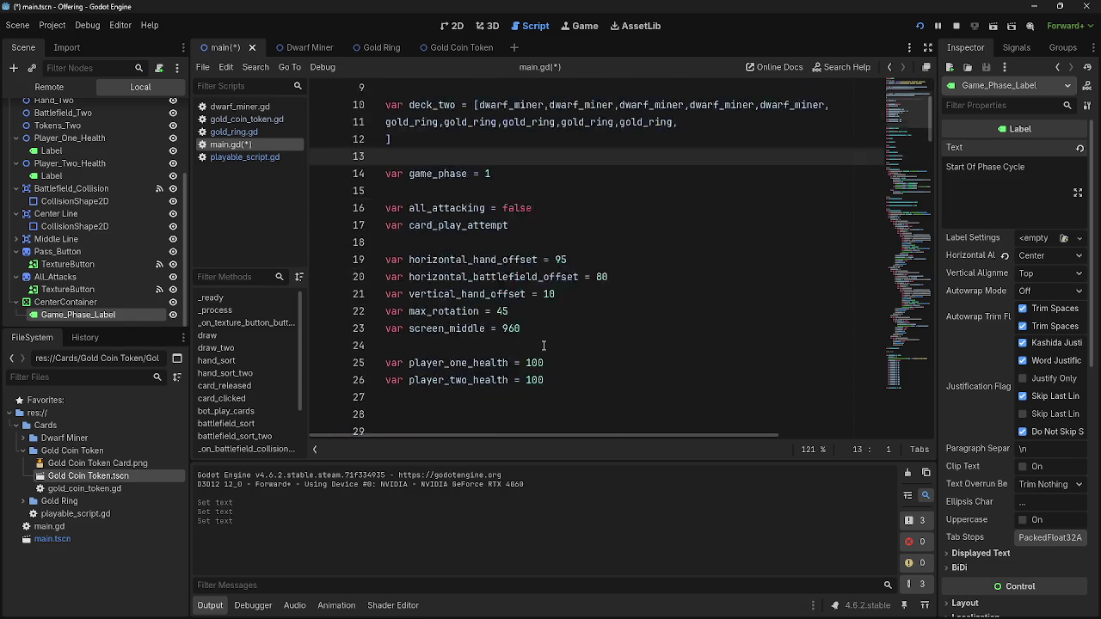
scroll(544, 346, down, 15)
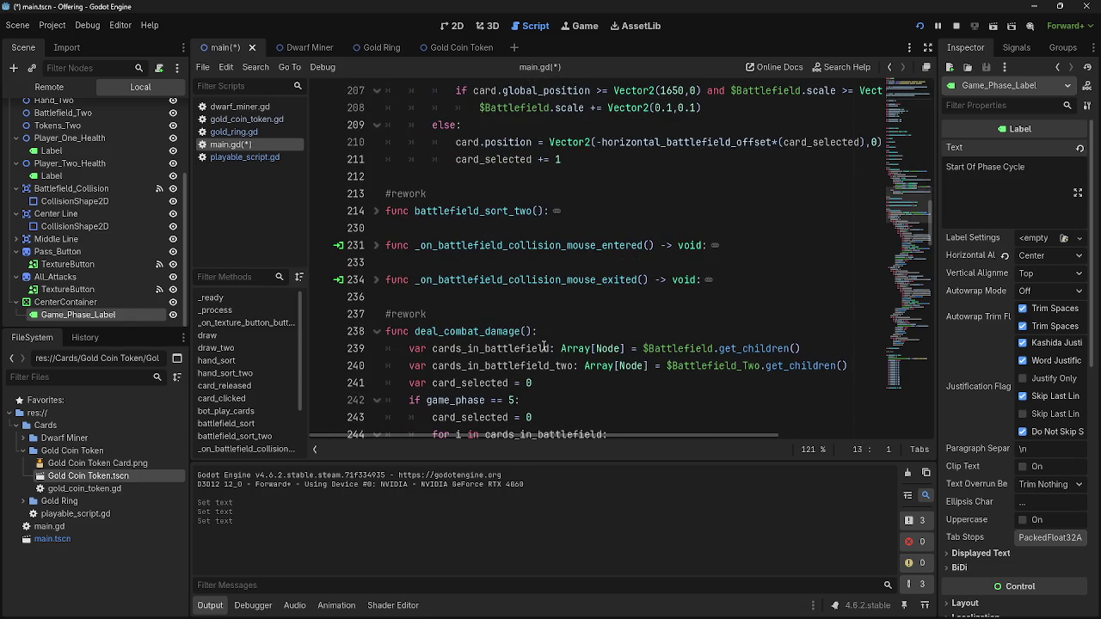
click(490, 142)
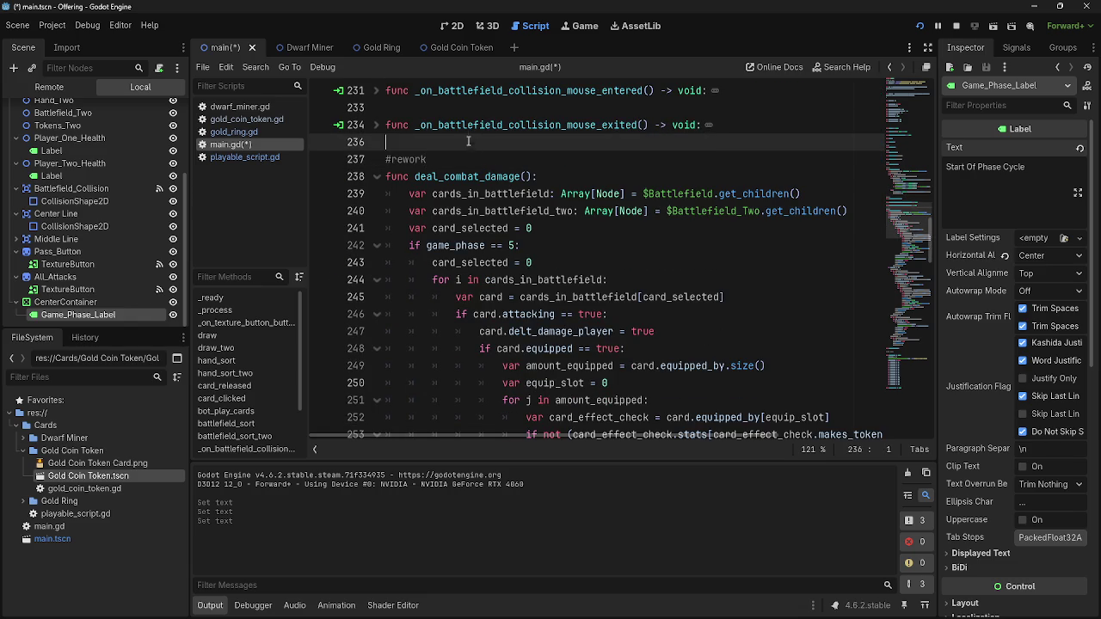
double_click(409, 159)
click(419, 141)
drag(419, 142, 419, 159)
click(416, 142)
scroll(653, 359, down, 11)
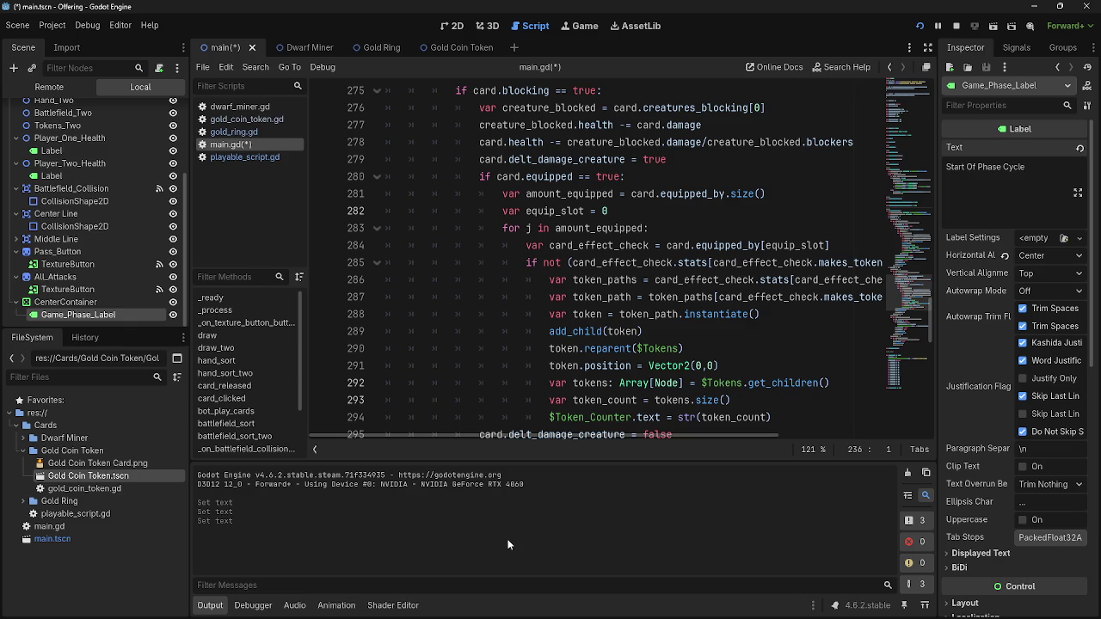
scroll(575, 316, down, 6)
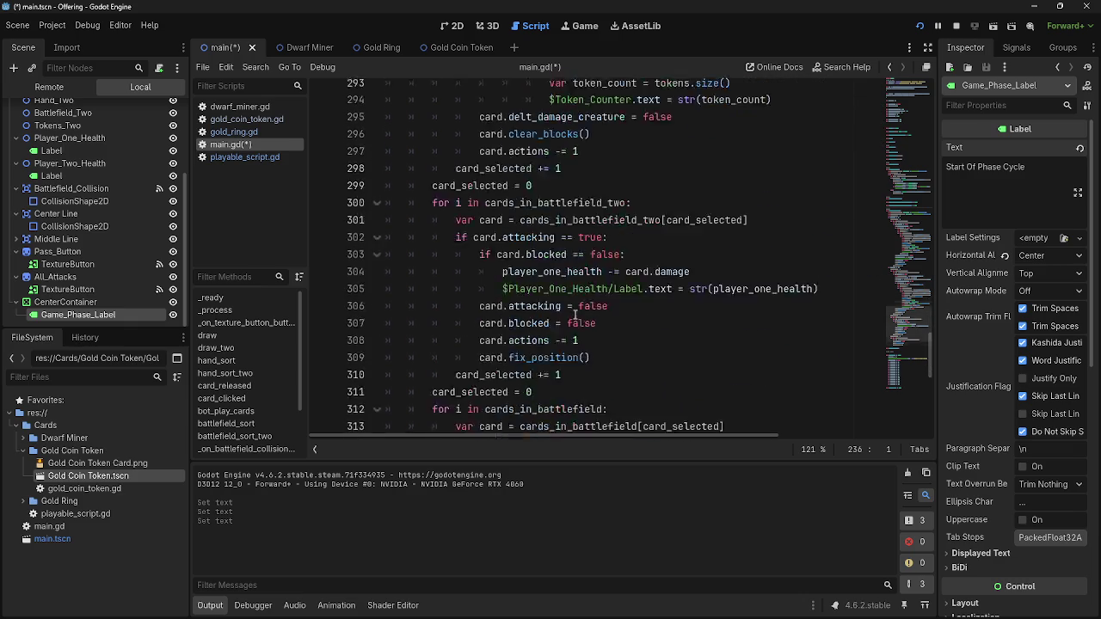
scroll(723, 399, up, 13)
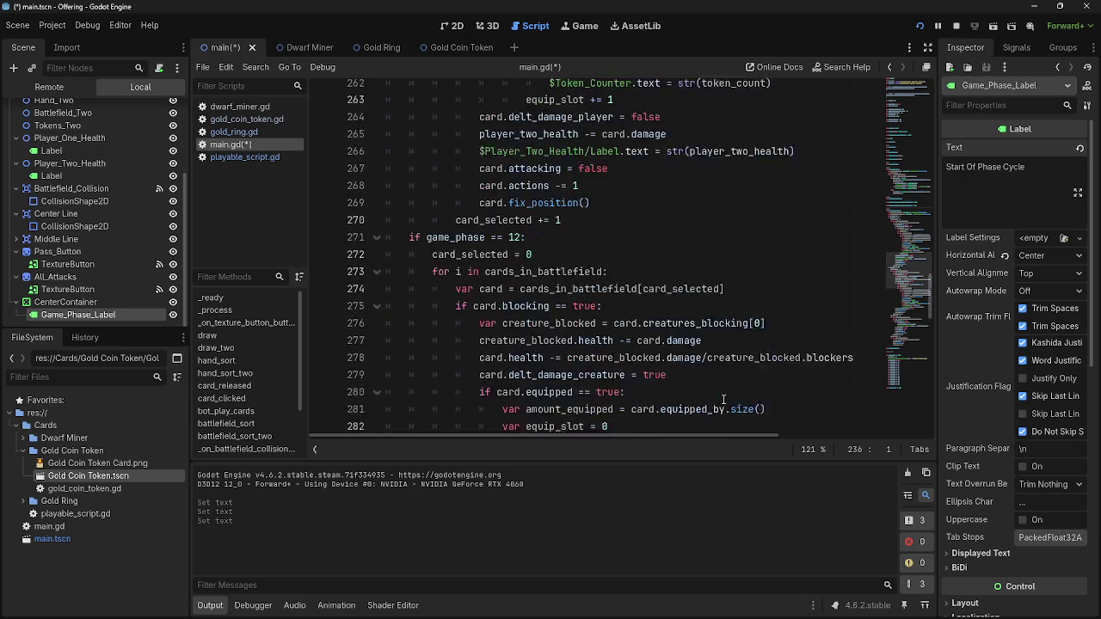
scroll(723, 399, up, 17)
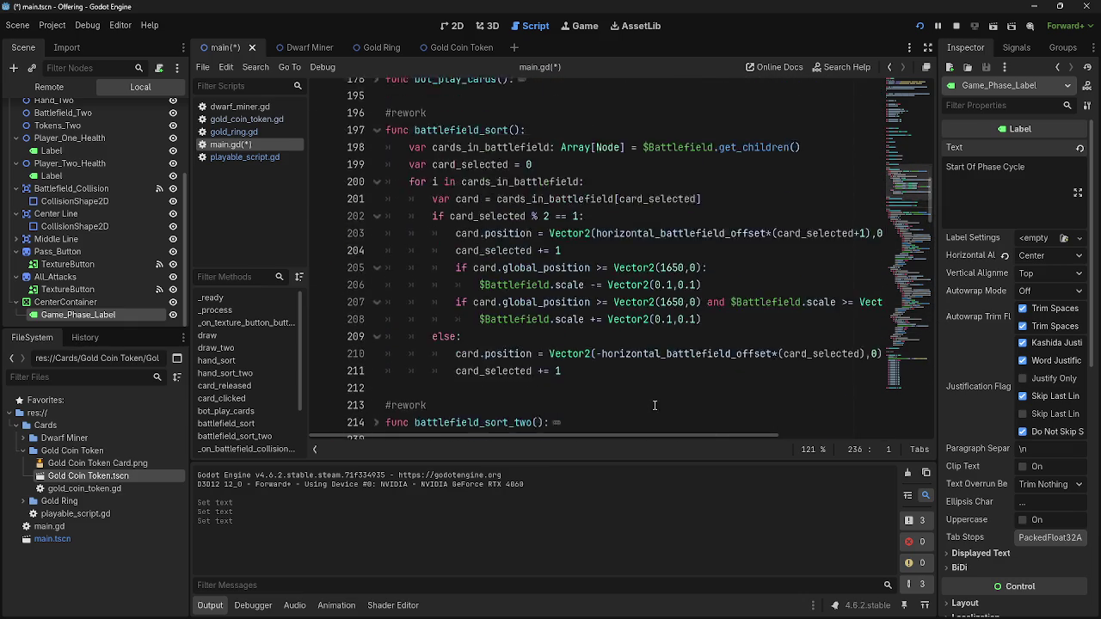
scroll(654, 404, up, 10)
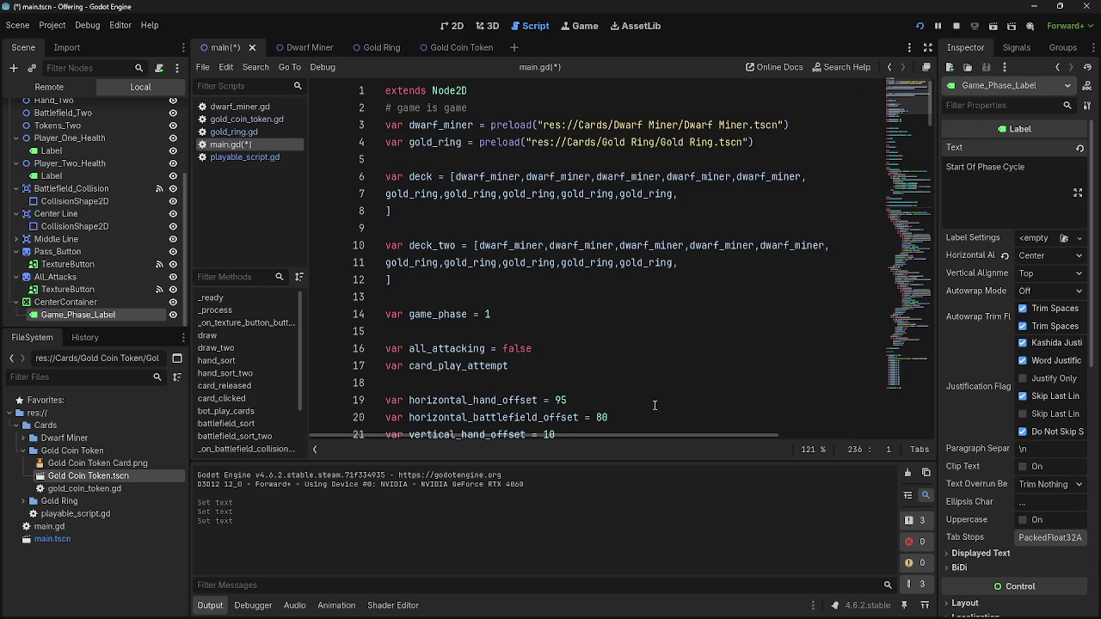
scroll(654, 405, down, 20)
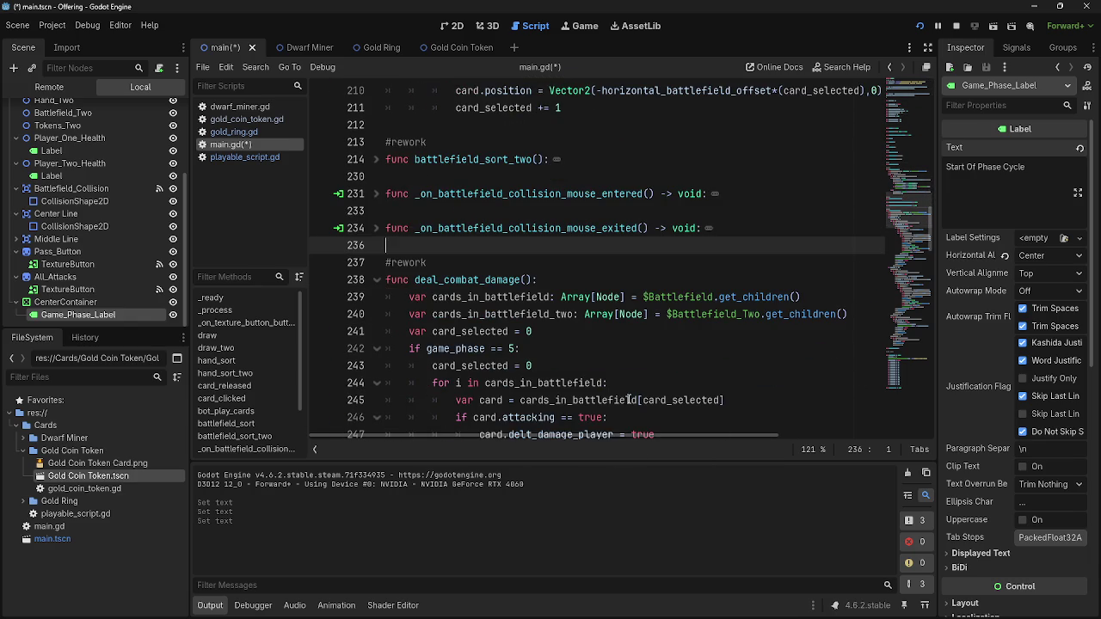
scroll(556, 387, down, 20)
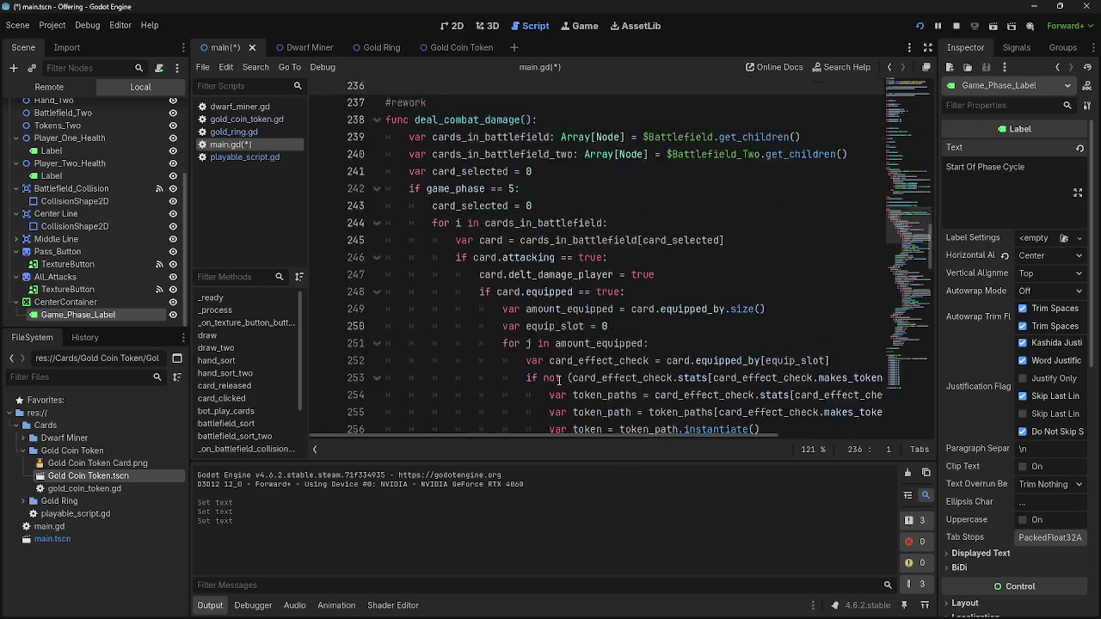
scroll(556, 387, down, 10)
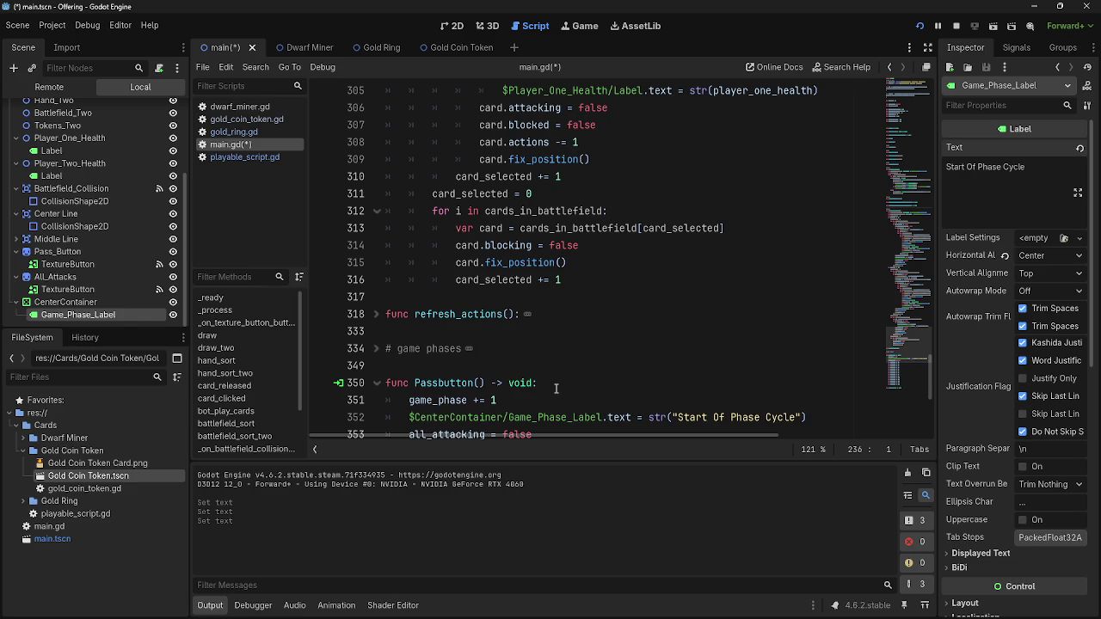
scroll(509, 358, down, 3)
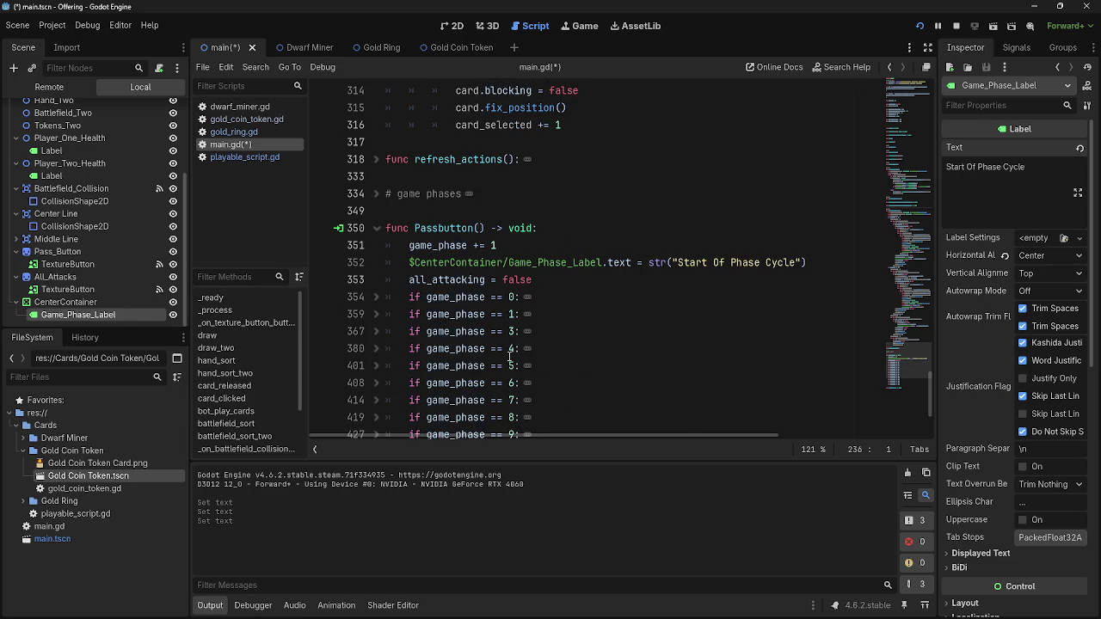
scroll(509, 358, up, 3)
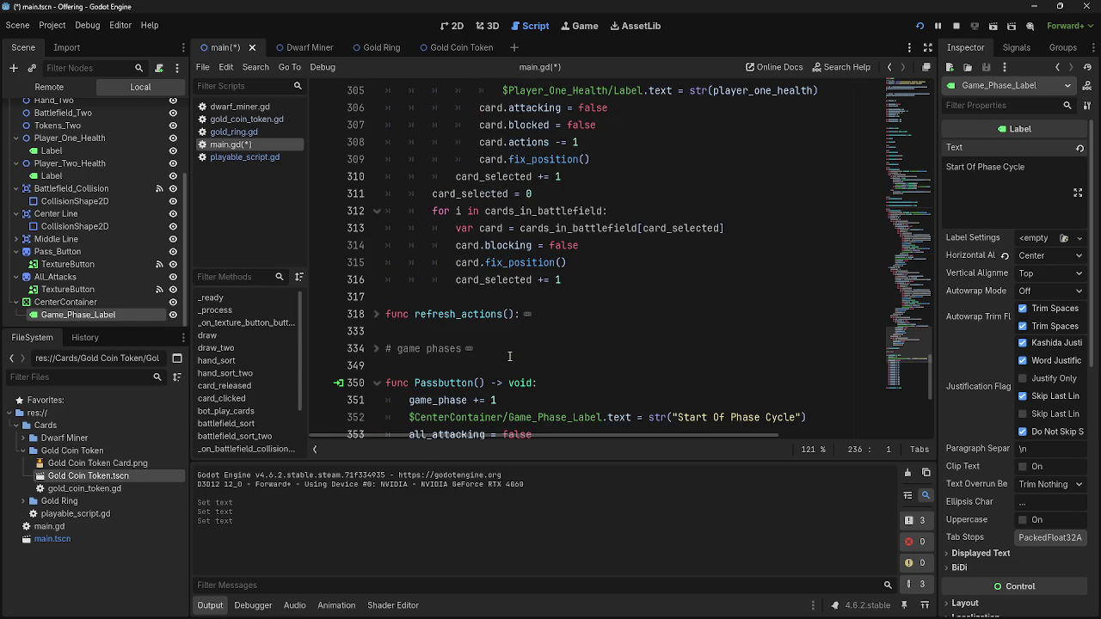
click(440, 334)
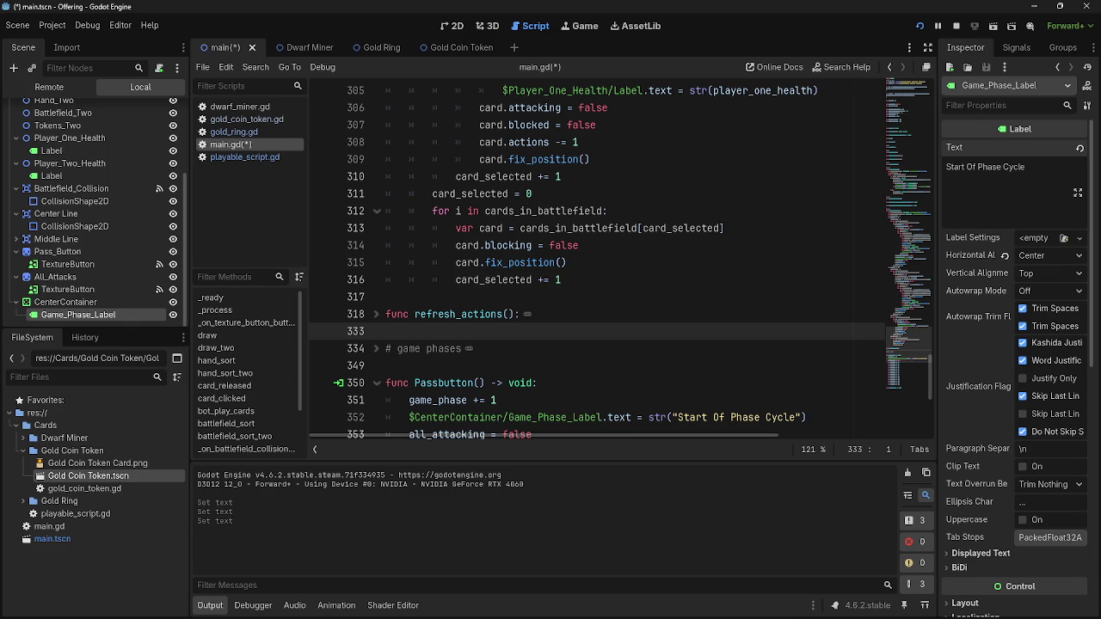
scroll(640, 404, down, 6)
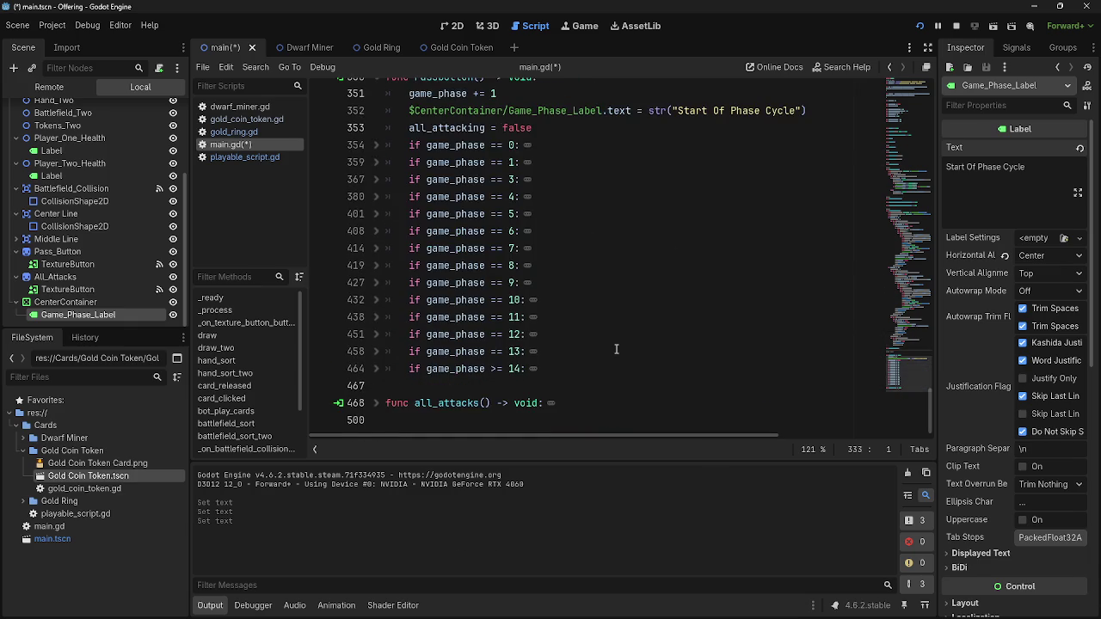
scroll(638, 352, up, 10)
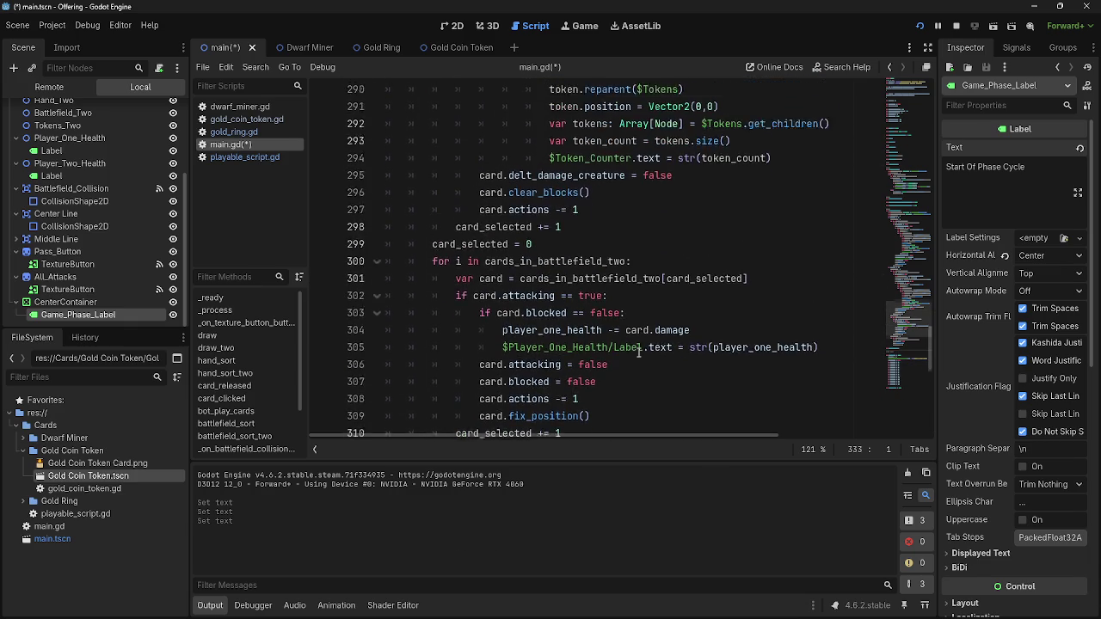
scroll(638, 352, up, 7)
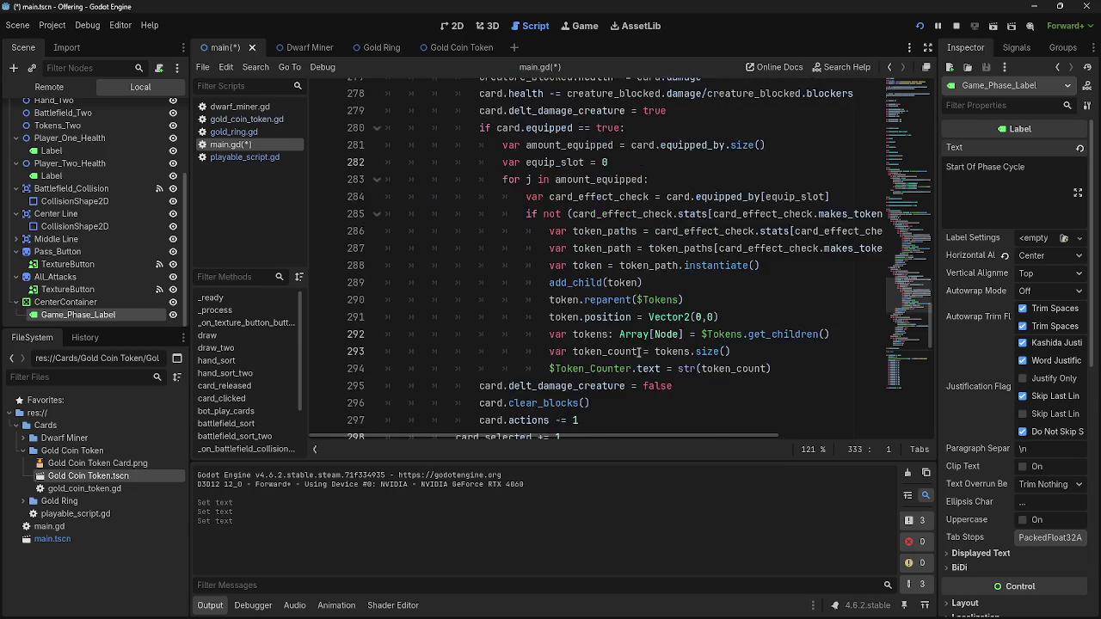
scroll(609, 354, up, 3)
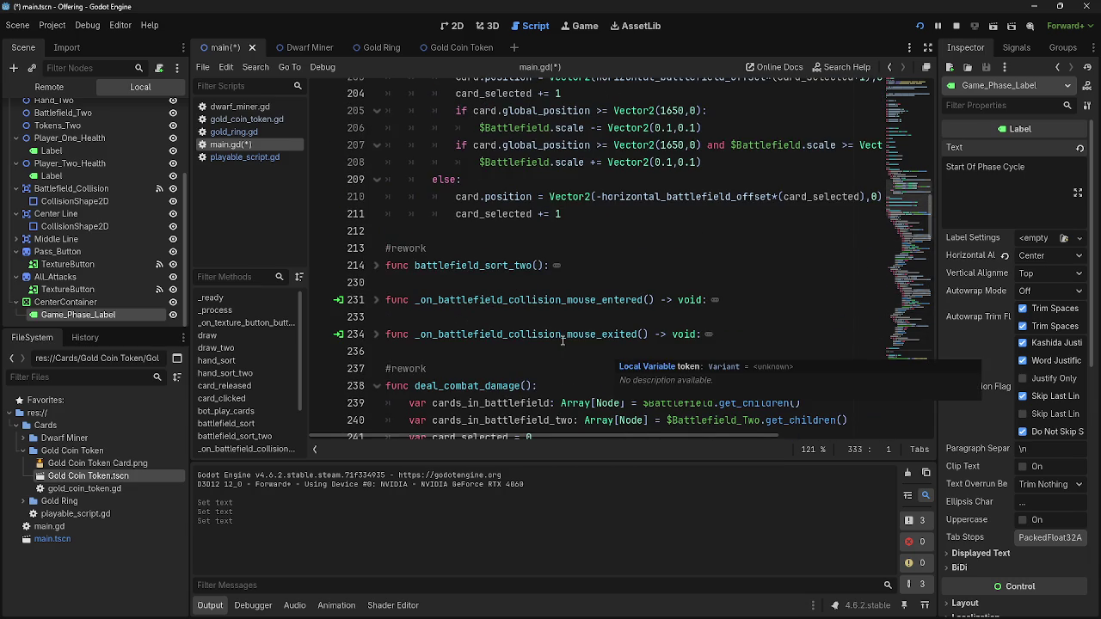
click(494, 282)
click(498, 232)
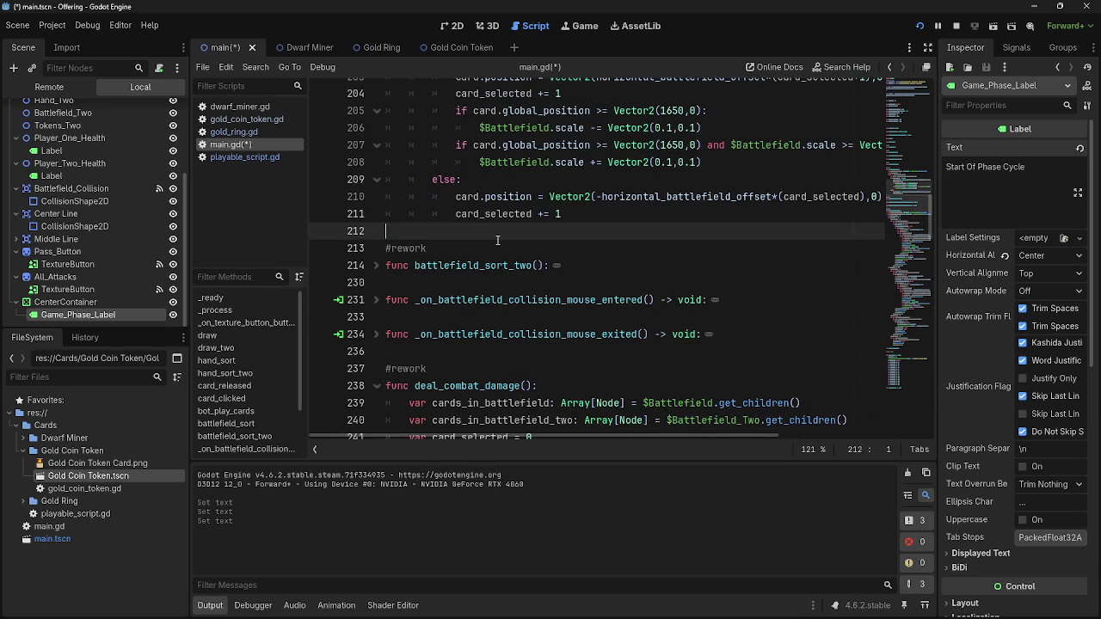
scroll(516, 311, down, 4)
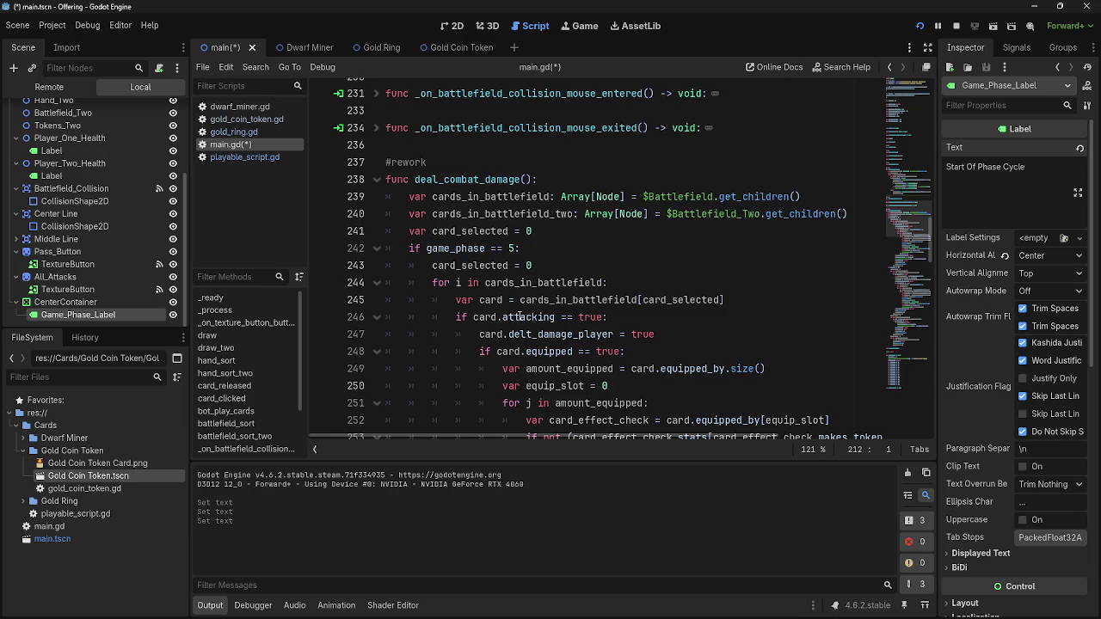
scroll(484, 301, down, 10)
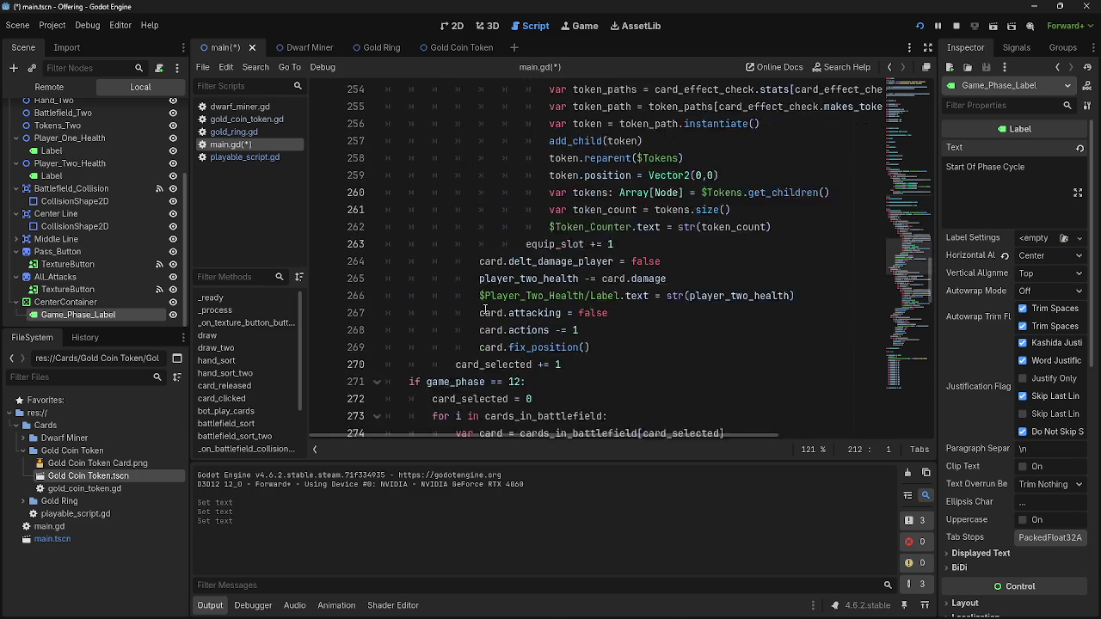
scroll(488, 311, down, 4)
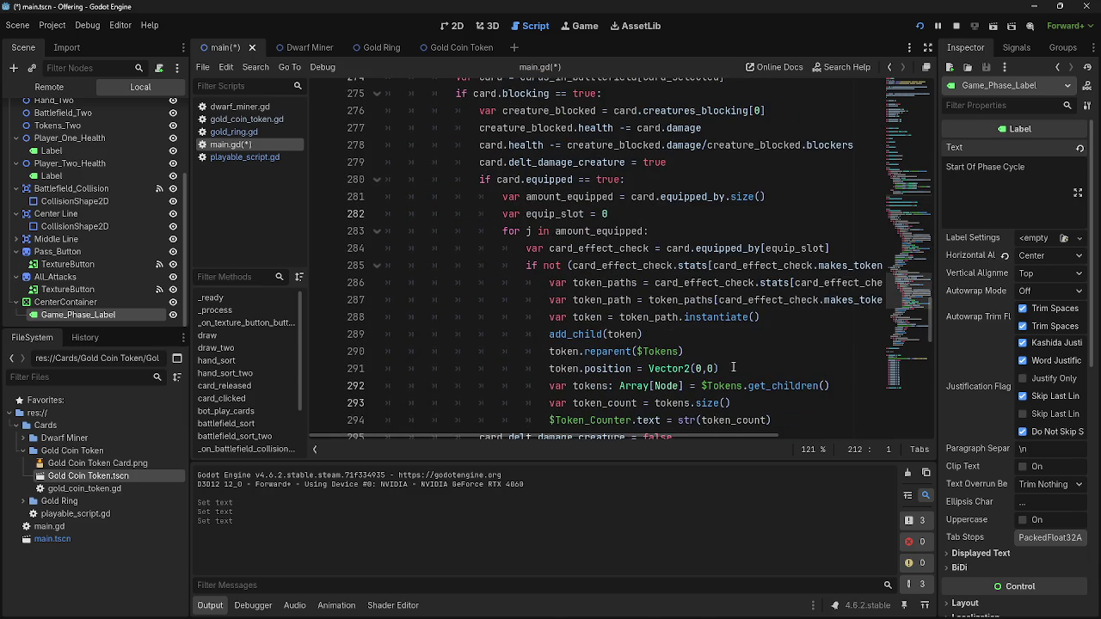
scroll(739, 368, down, 12)
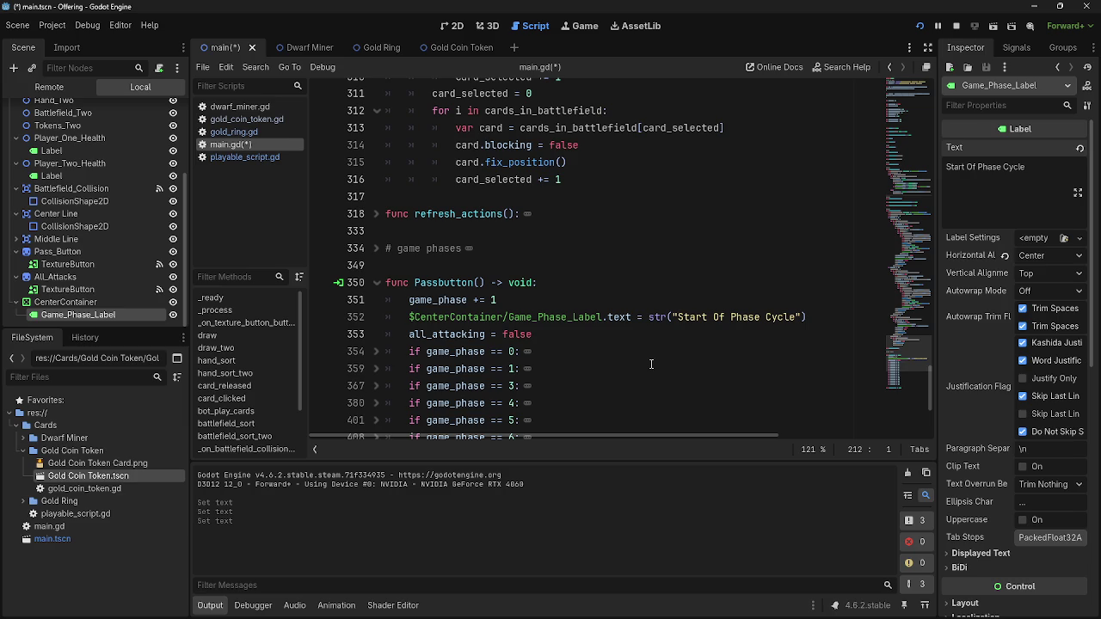
click(590, 267)
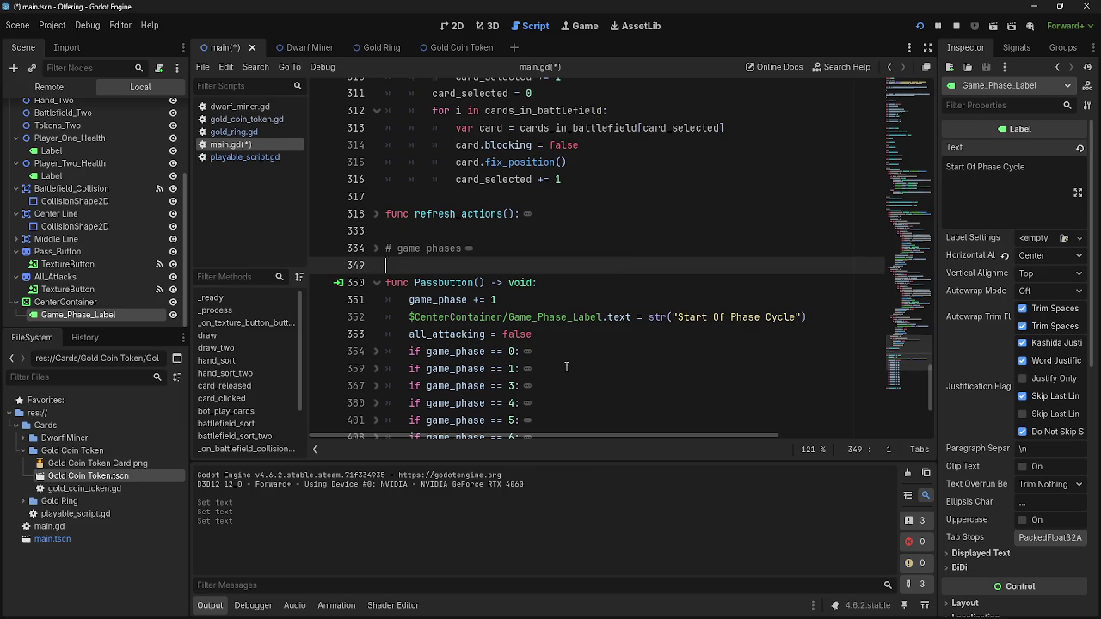
scroll(566, 367, up, 20)
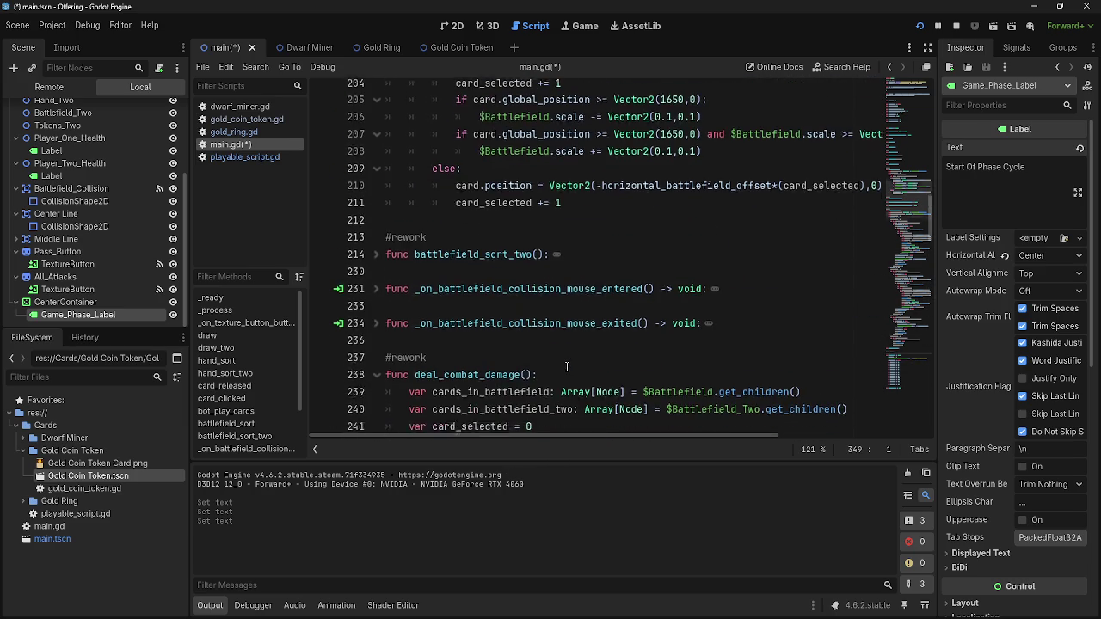
scroll(566, 367, up, 1)
click(531, 265)
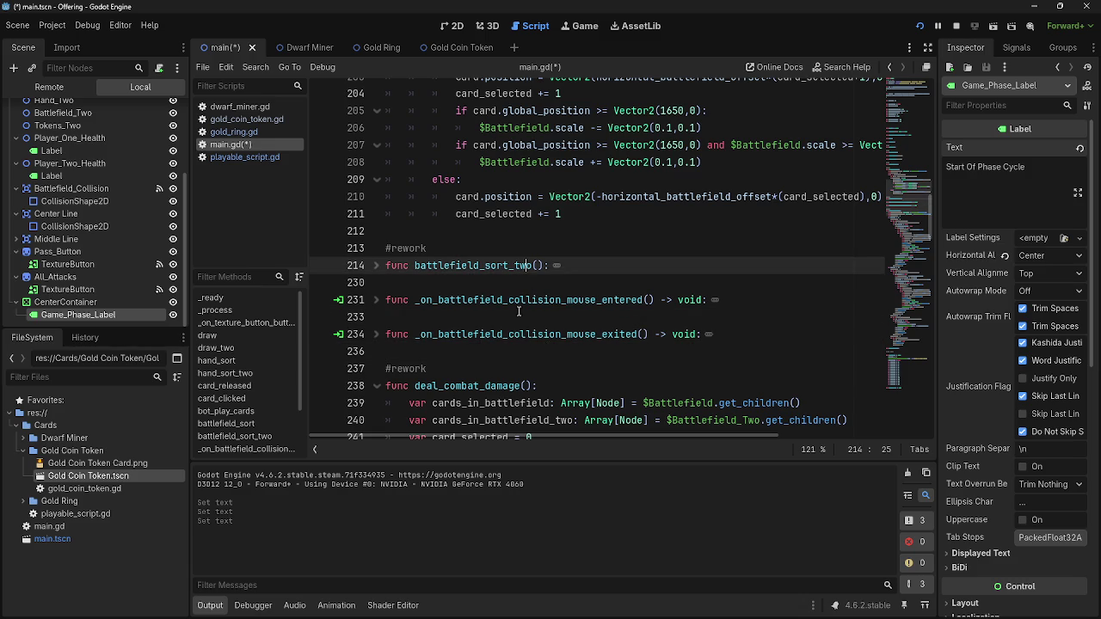
key(Down)
key(Down)
key(Down)
key(Up)
key(Up)
key(Up)
key(Down)
key(Down)
key(Up)
key(Up)
key(Up)
key(Up)
key(Up)
scroll(583, 388, up, 3)
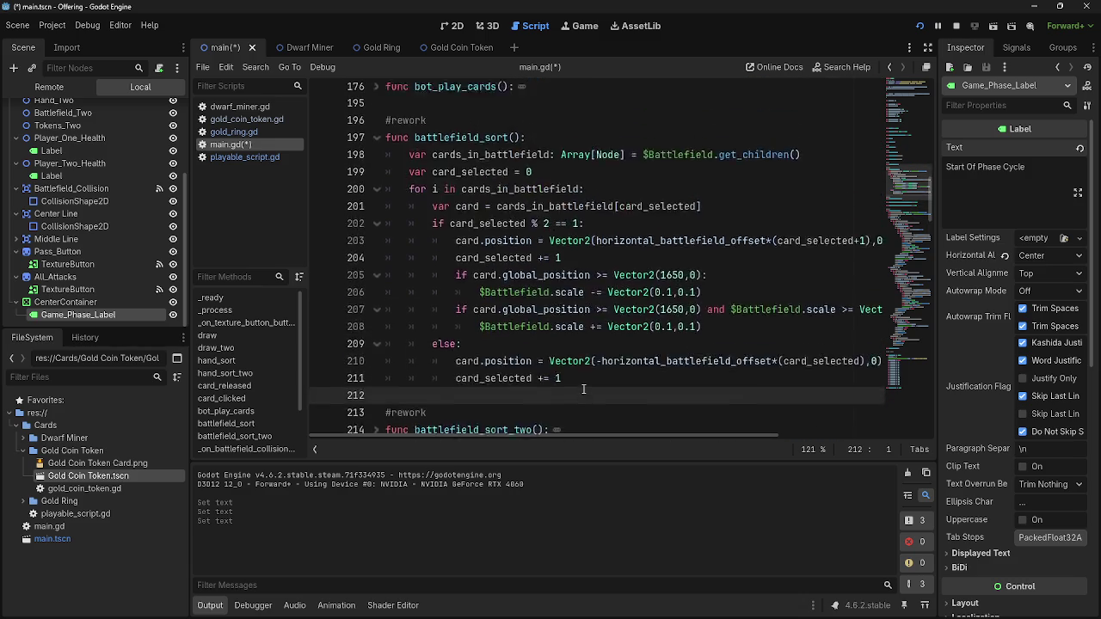
scroll(583, 389, up, 3)
key(Up)
key(Up)
key(Up)
key(Down)
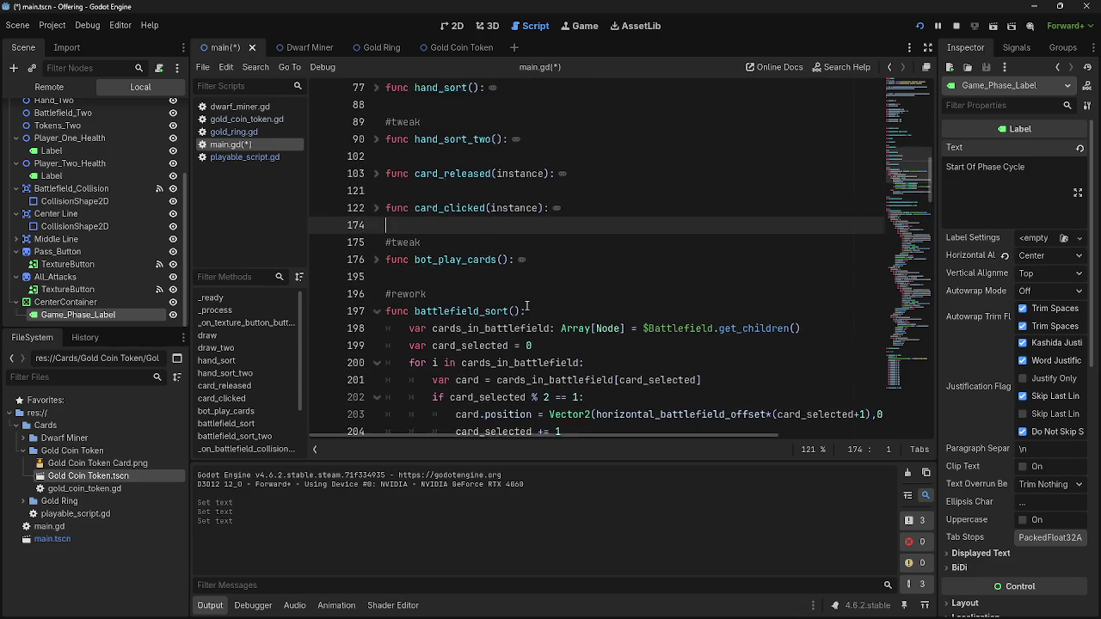
scroll(527, 307, up, 8)
click(534, 286)
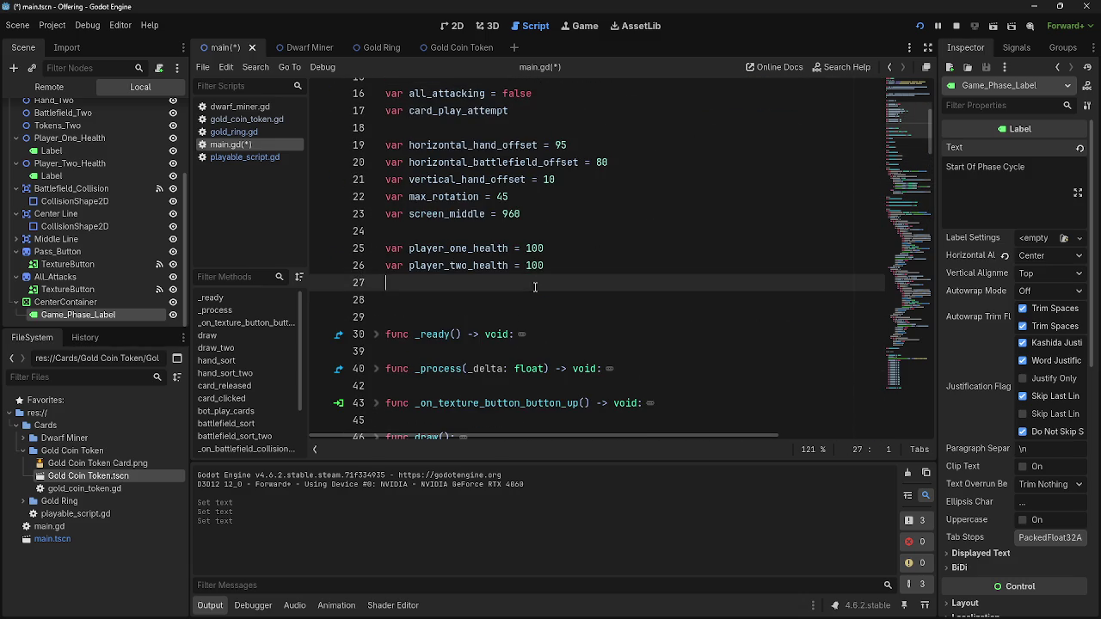
click(516, 299)
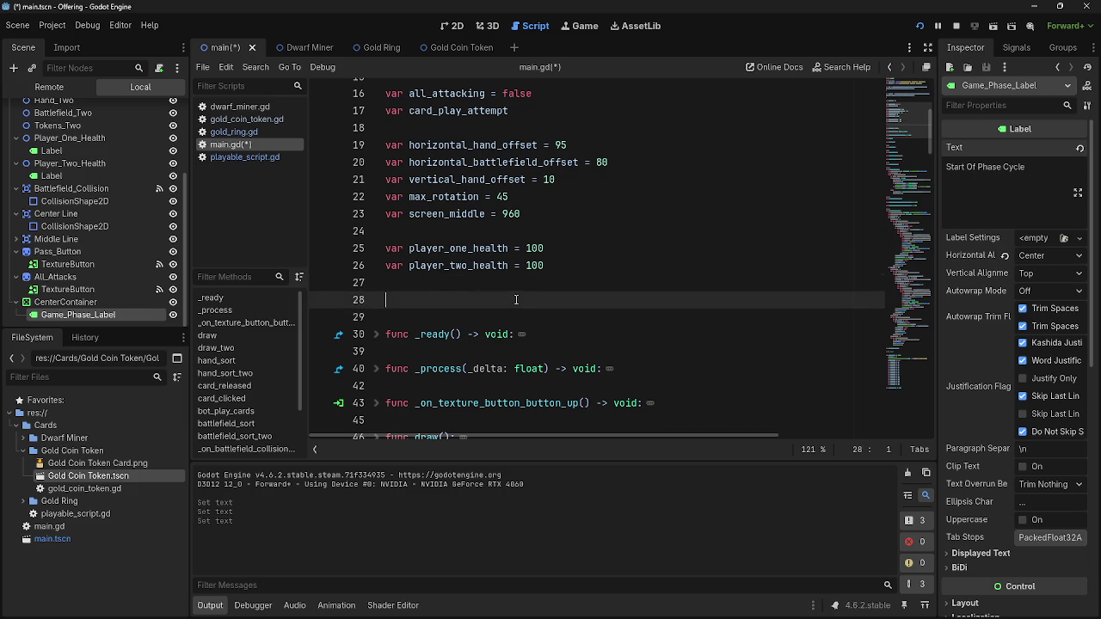
key(Up)
key(Up)
key(Down)
key(Down)
key(Down)
key(Up)
key(Up)
key(Down)
scroll(469, 379, down, 10)
scroll(469, 378, down, 10)
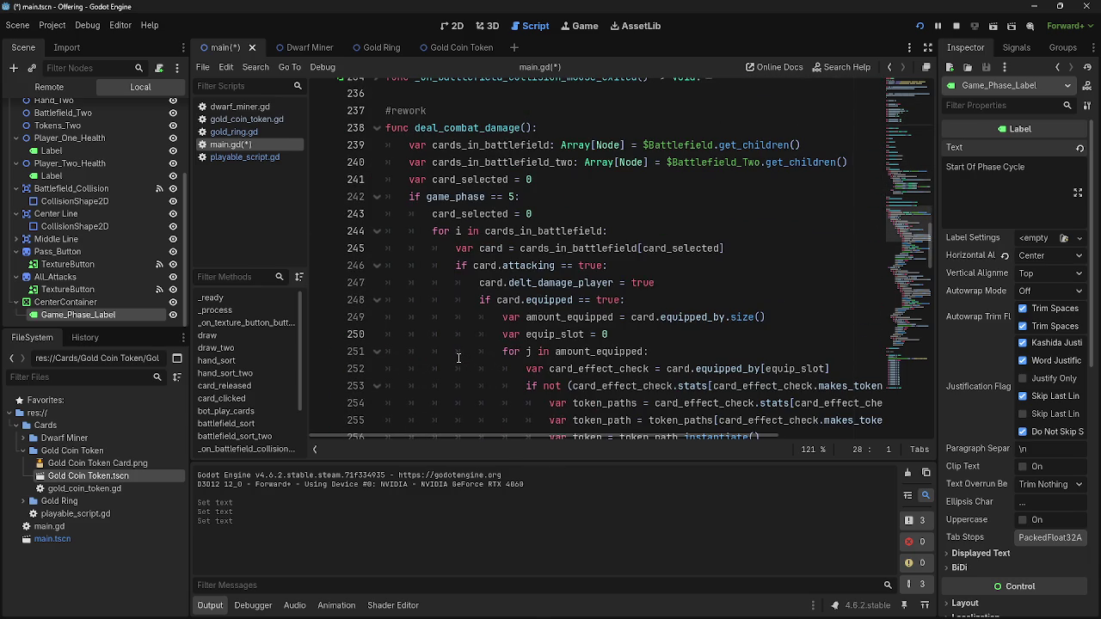
scroll(458, 358, down, 2)
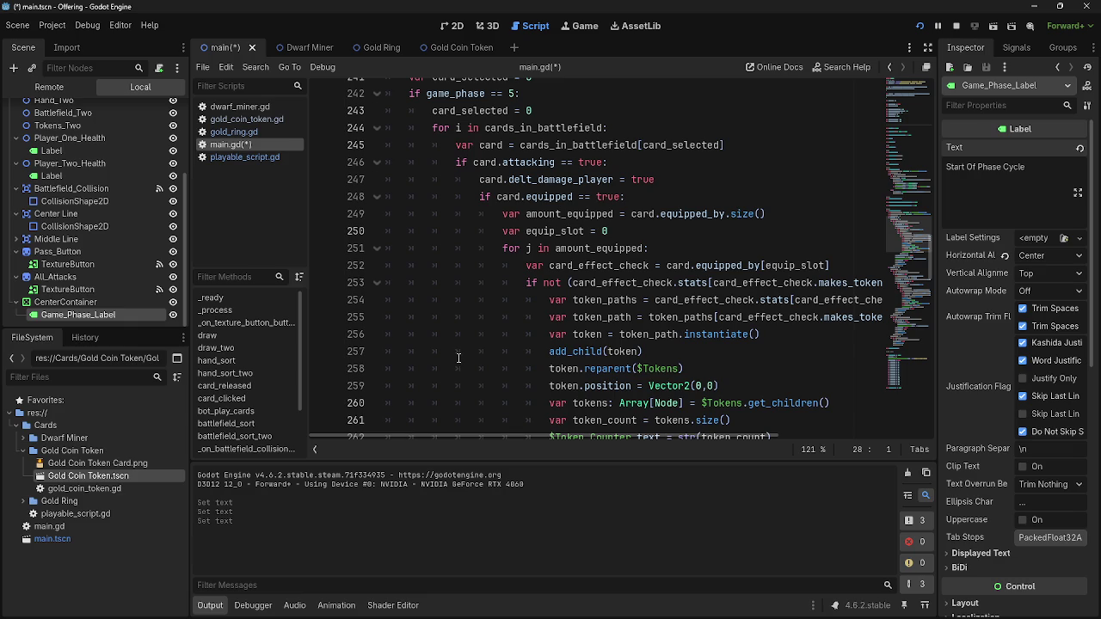
scroll(459, 358, up, 4)
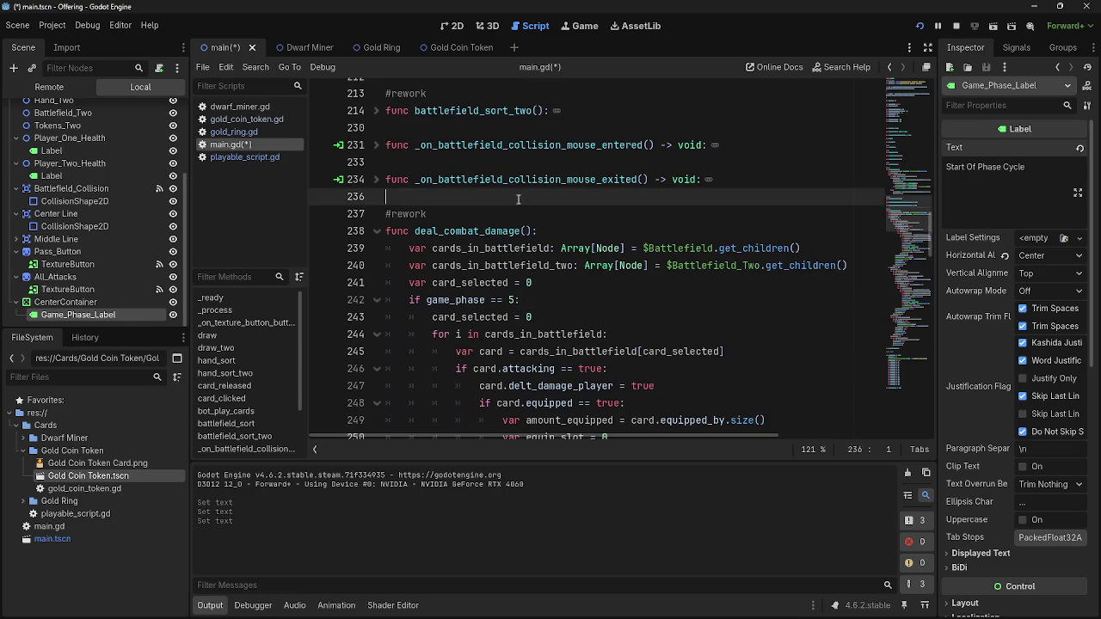
key(alt+Tab)
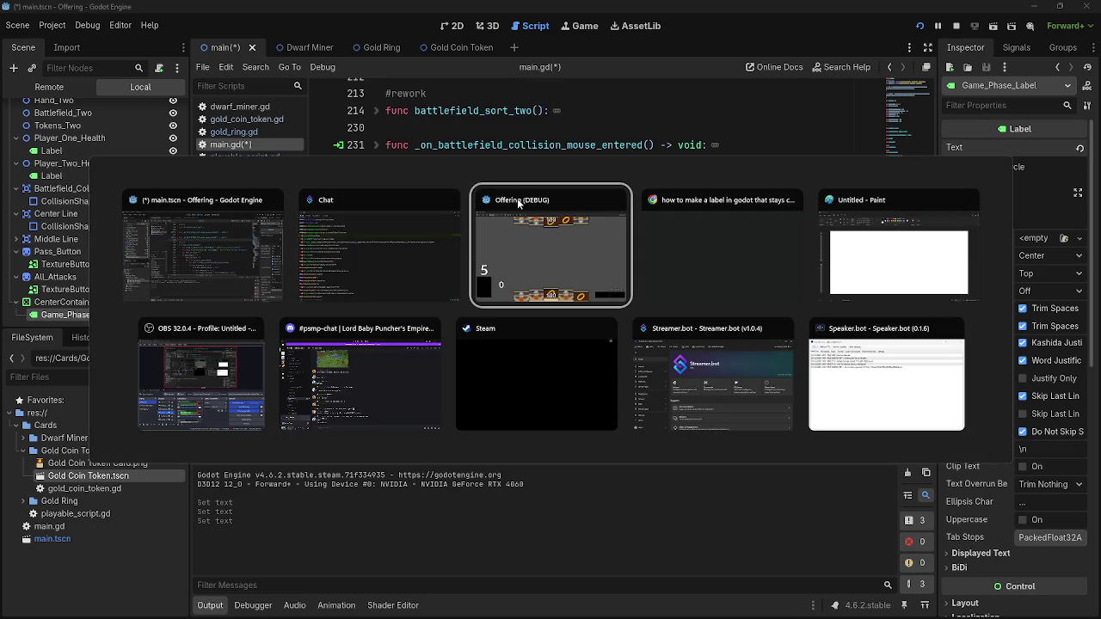
click(517, 204)
key(alt+Tab)
click(395, 258)
key(alt+Tab)
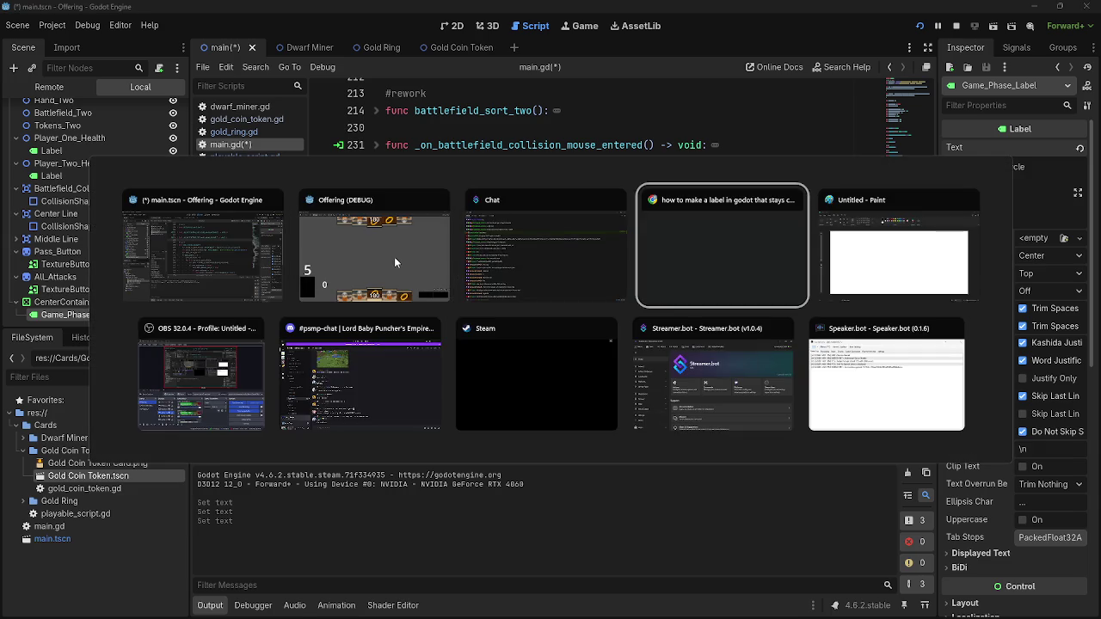
key(Escape)
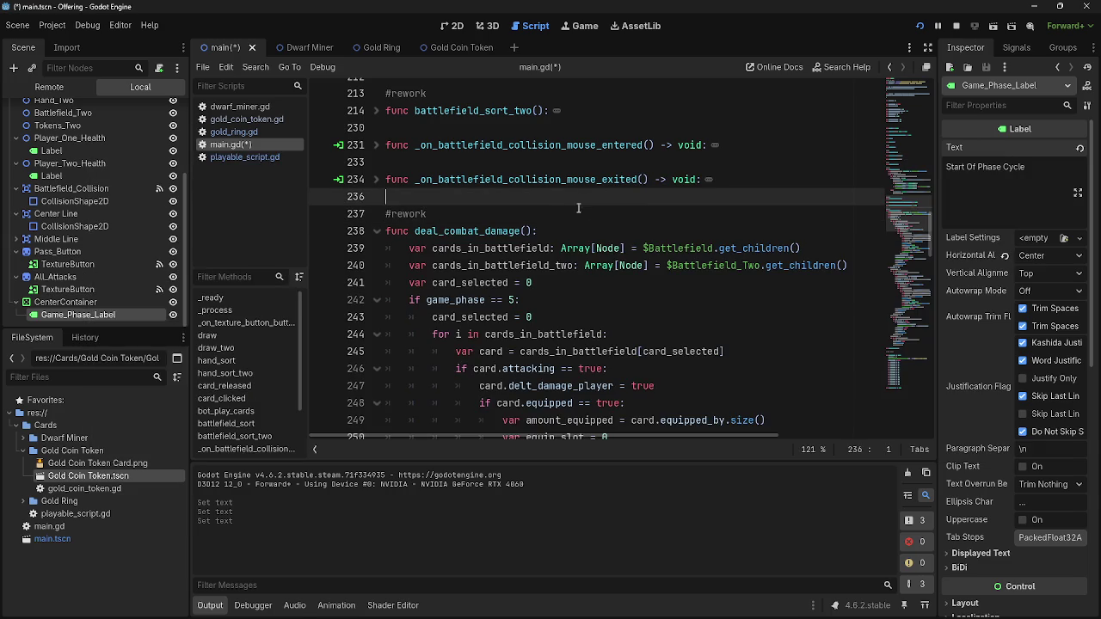
click(550, 169)
click(546, 132)
click(534, 166)
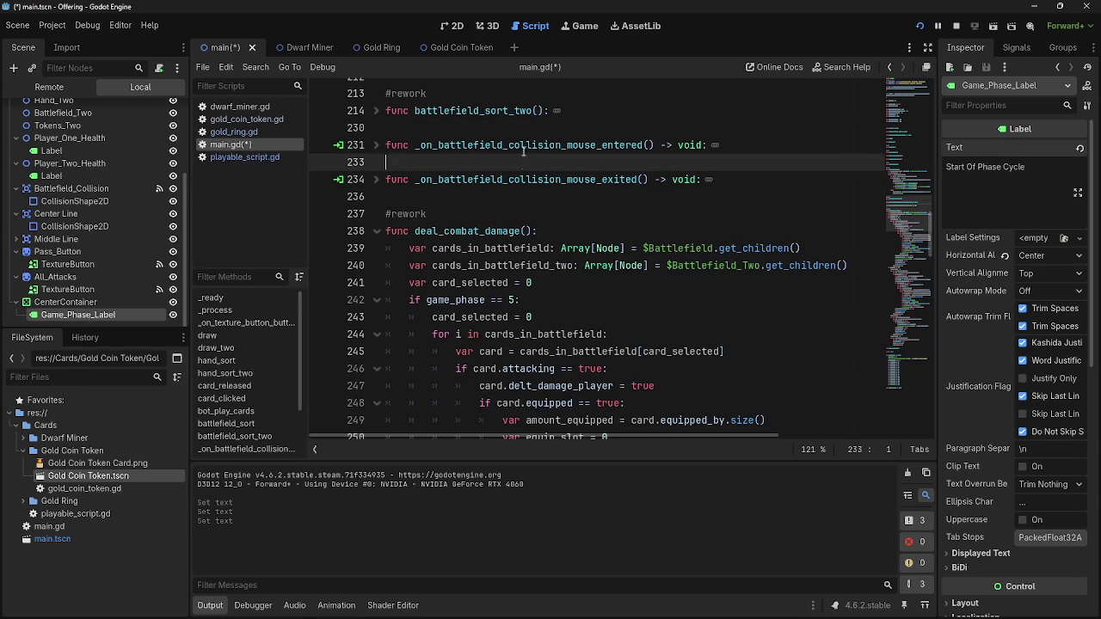
scroll(529, 291, down, 3)
scroll(529, 291, down, 10)
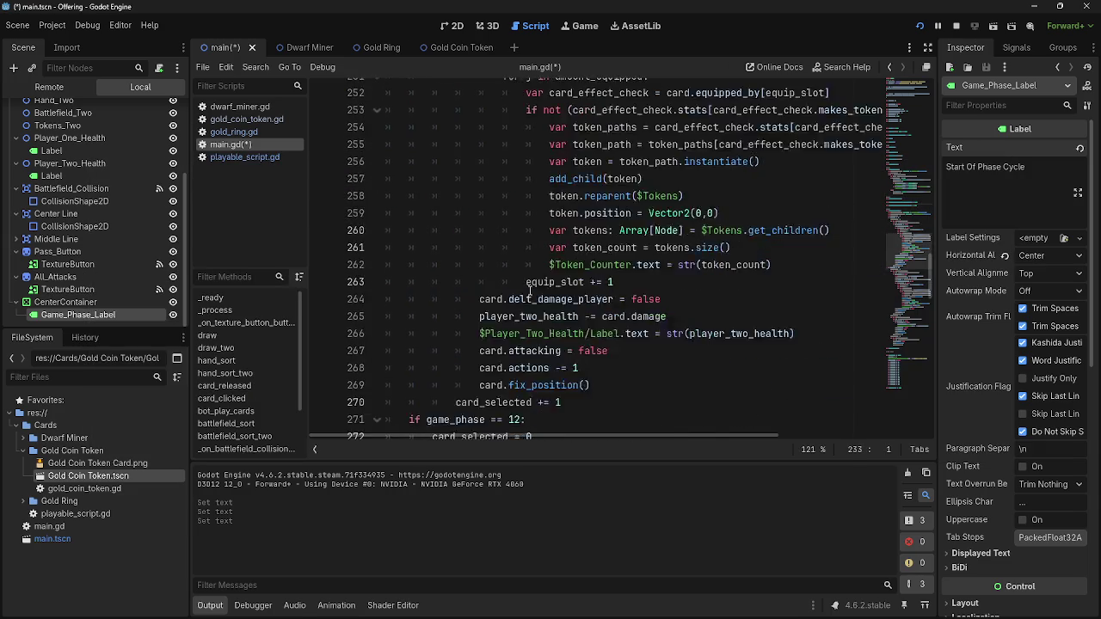
scroll(528, 288, down, 5)
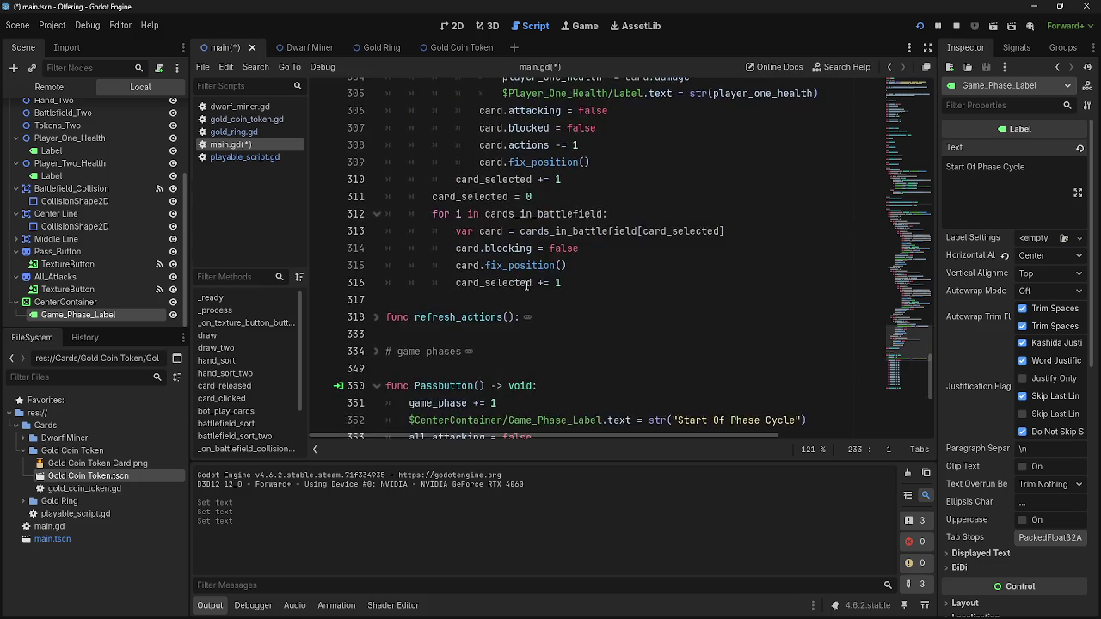
click(467, 160)
click(467, 129)
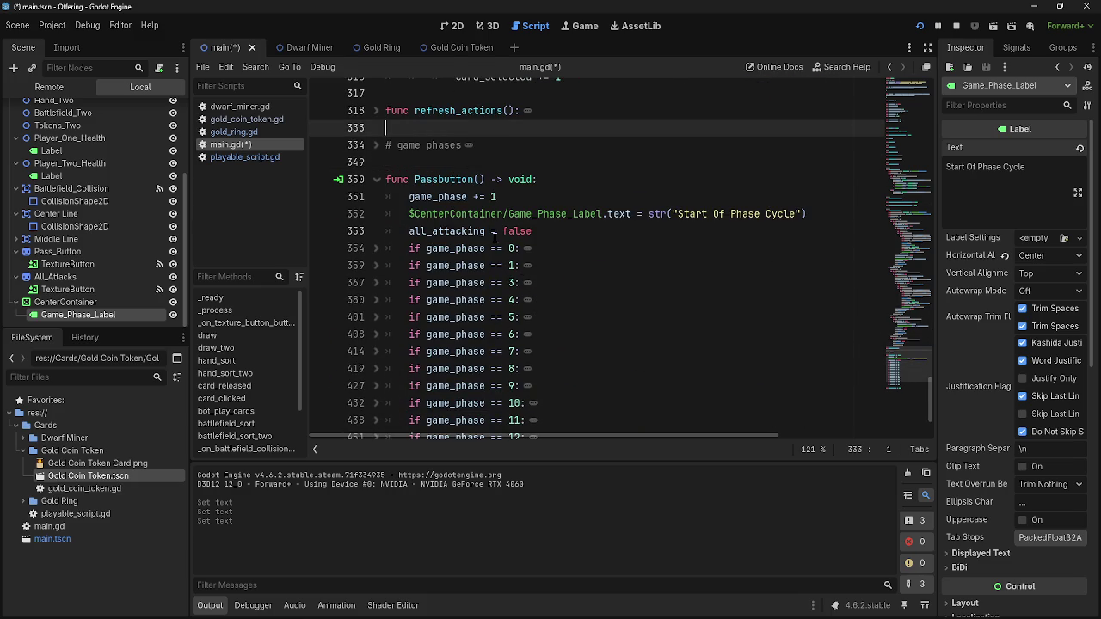
scroll(495, 238, up, 4)
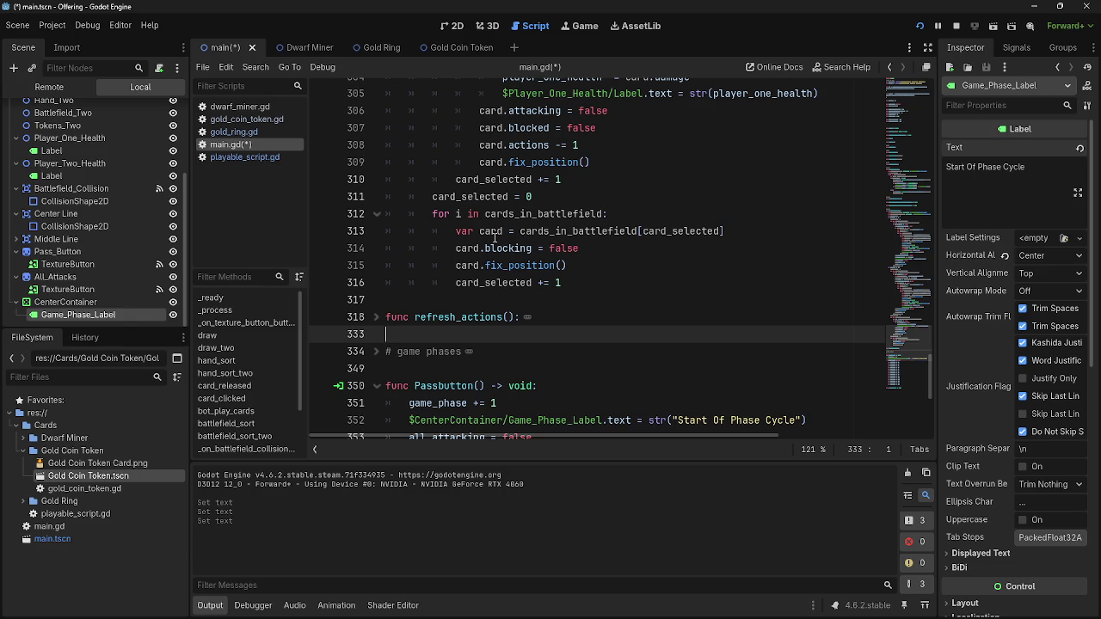
scroll(563, 189, up, 15)
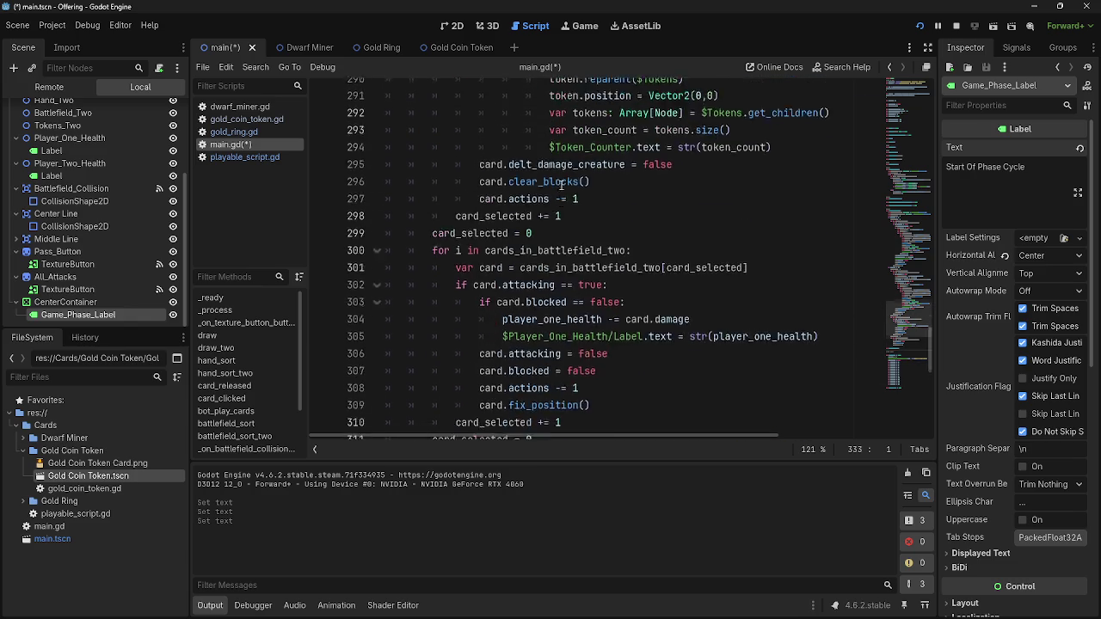
scroll(563, 189, up, 16)
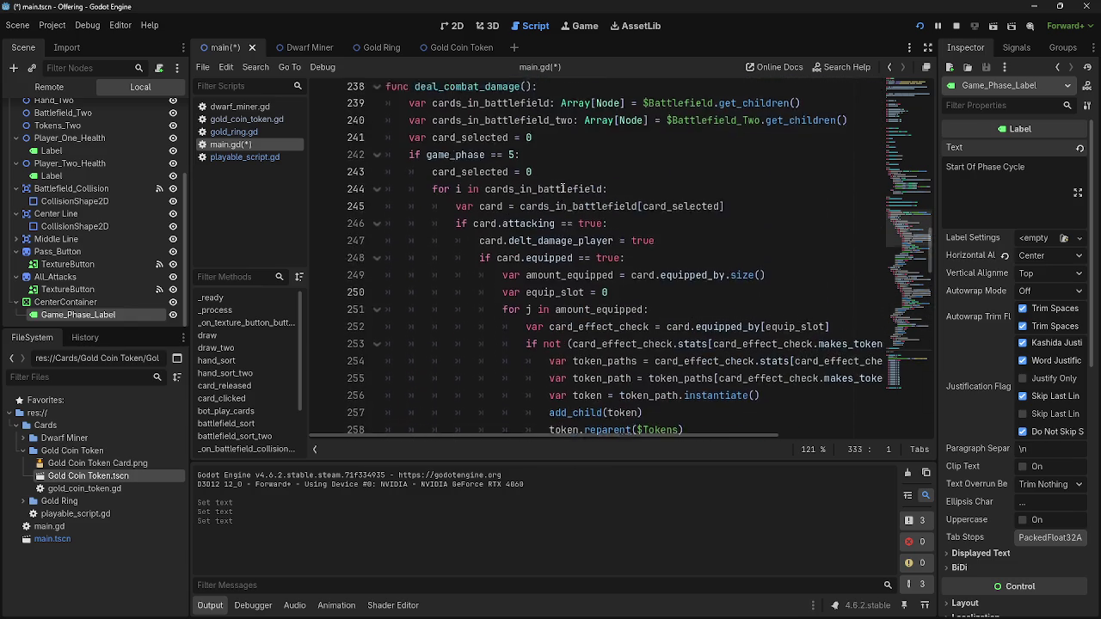
click(557, 204)
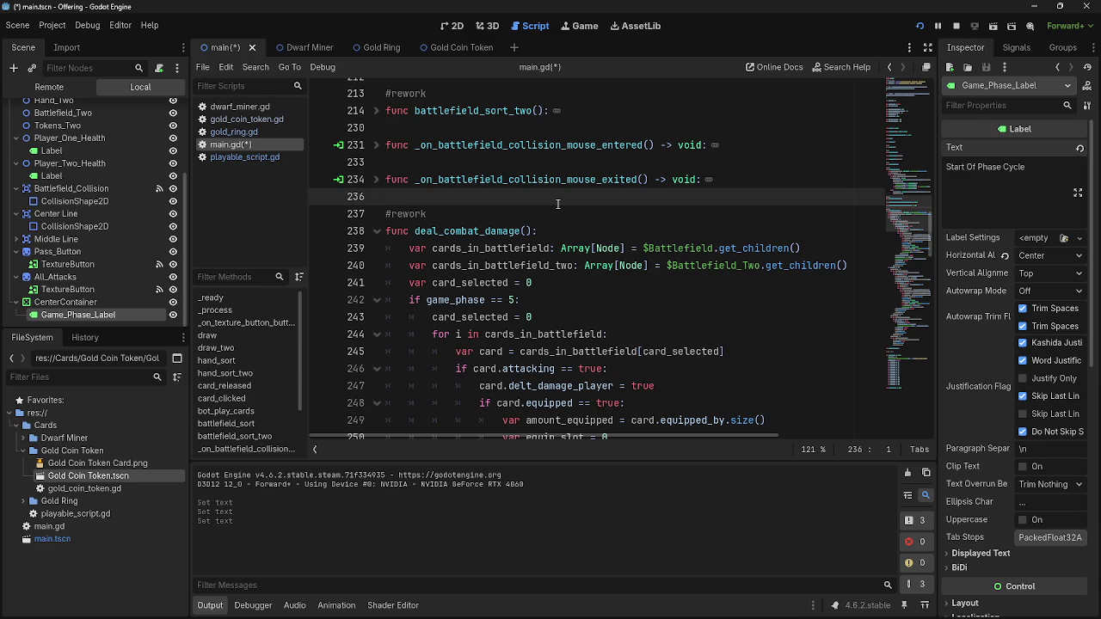
click(528, 205)
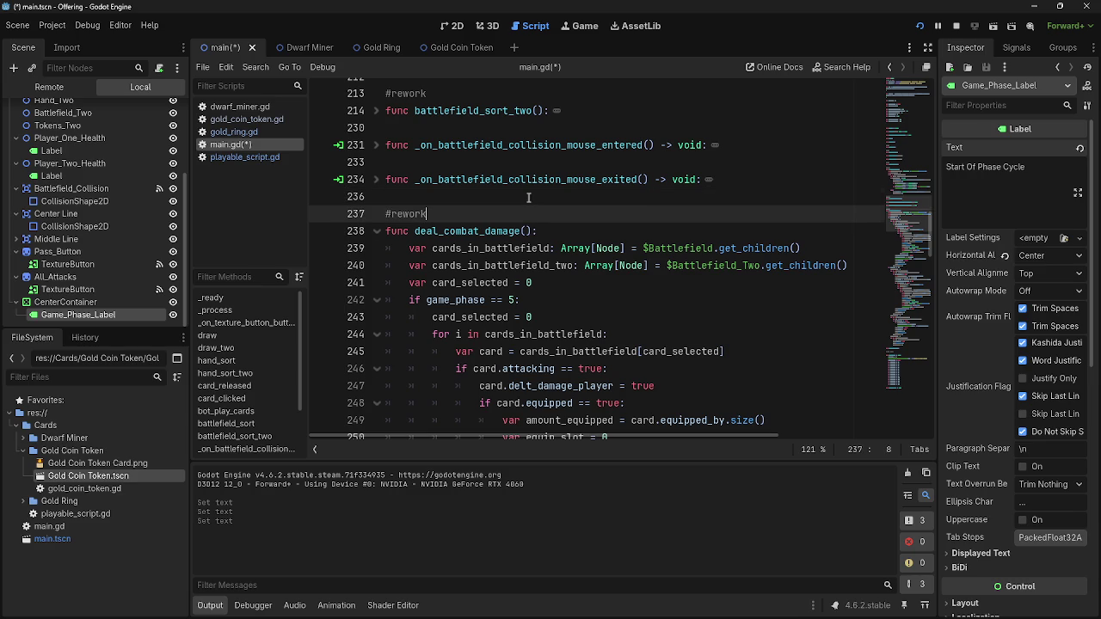
click(492, 144)
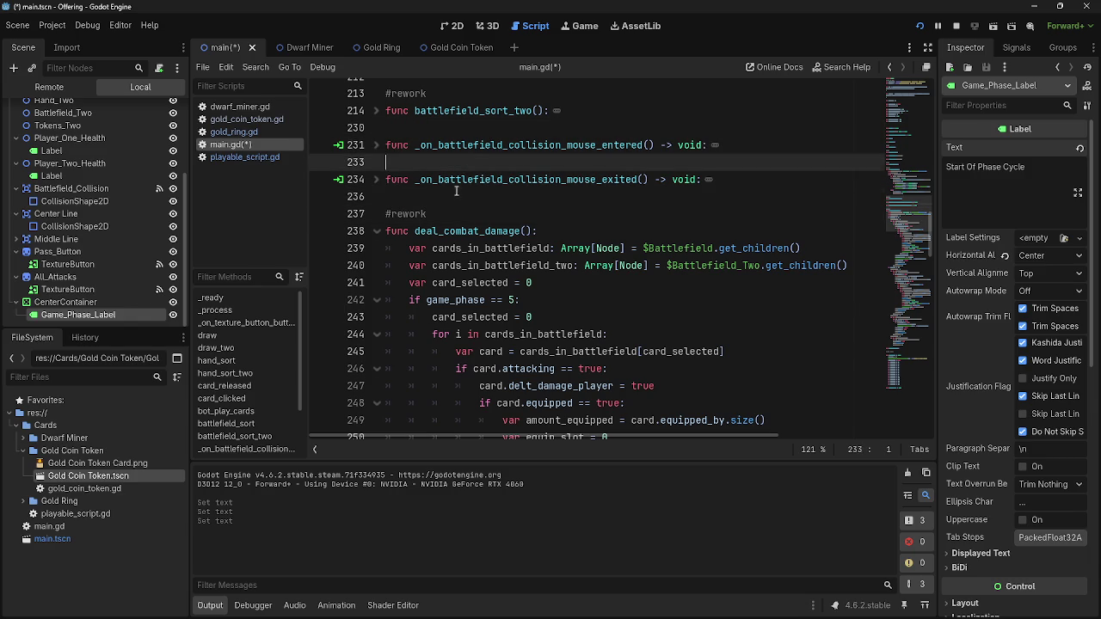
click(428, 178)
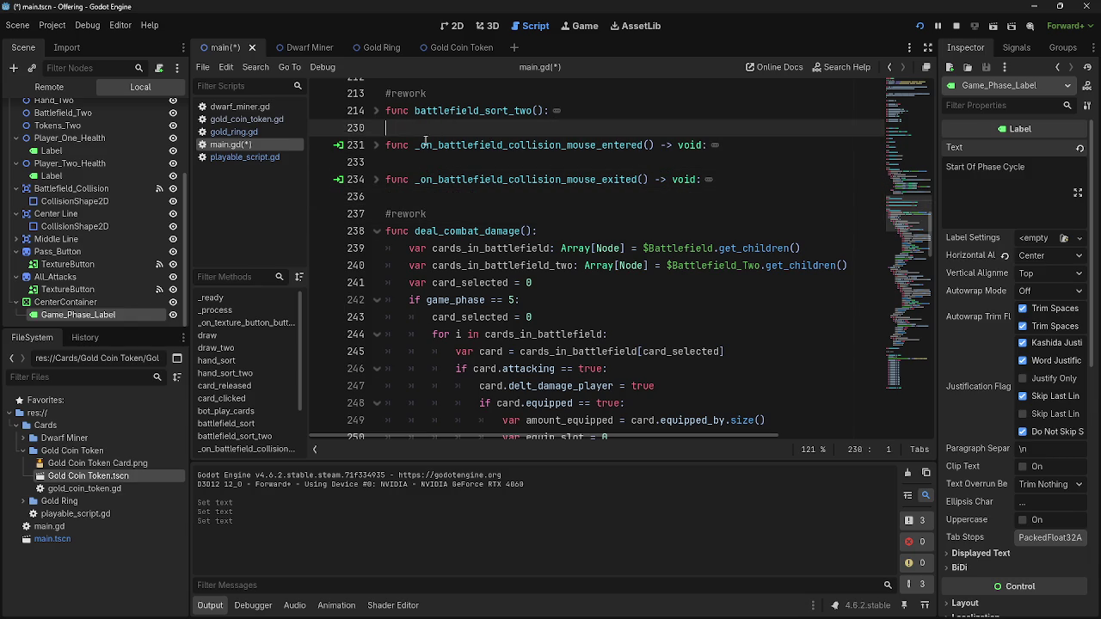
click(428, 168)
click(425, 194)
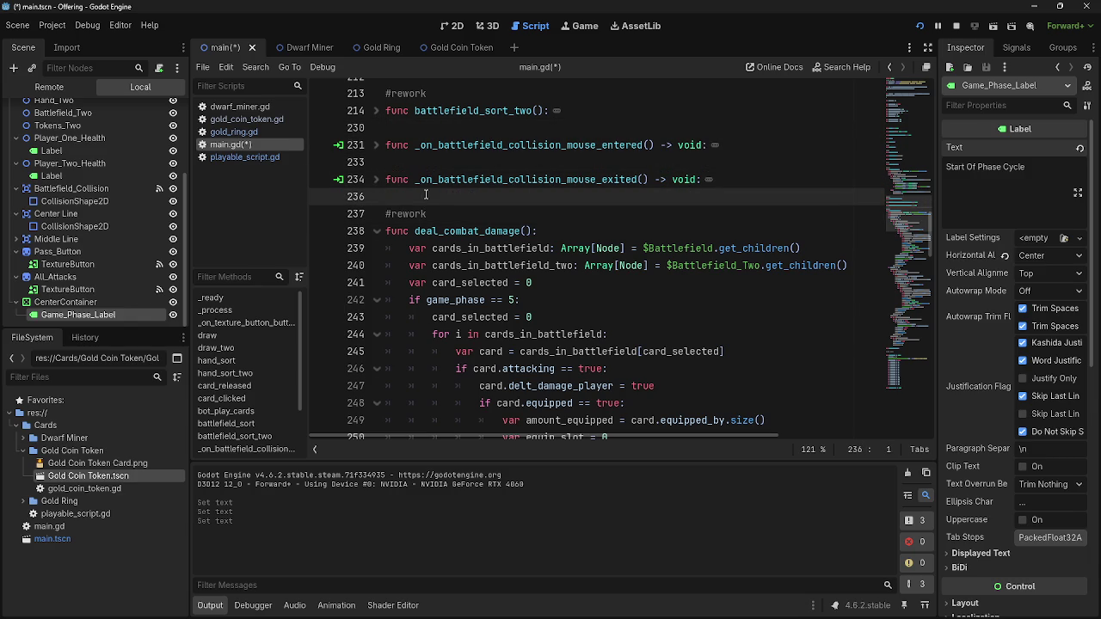
click(425, 162)
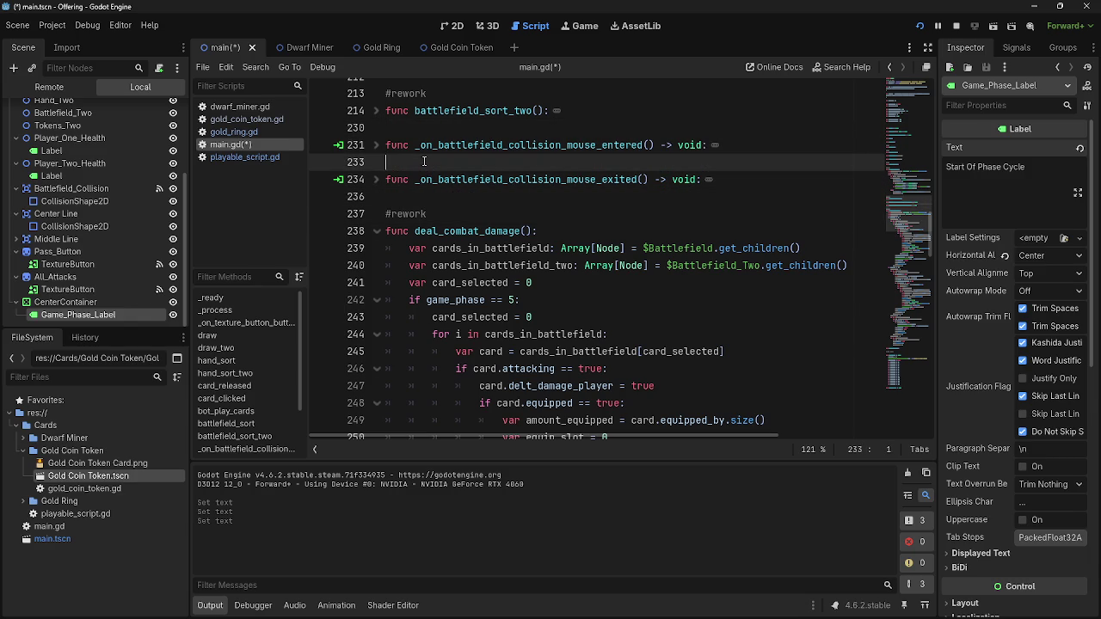
click(461, 199)
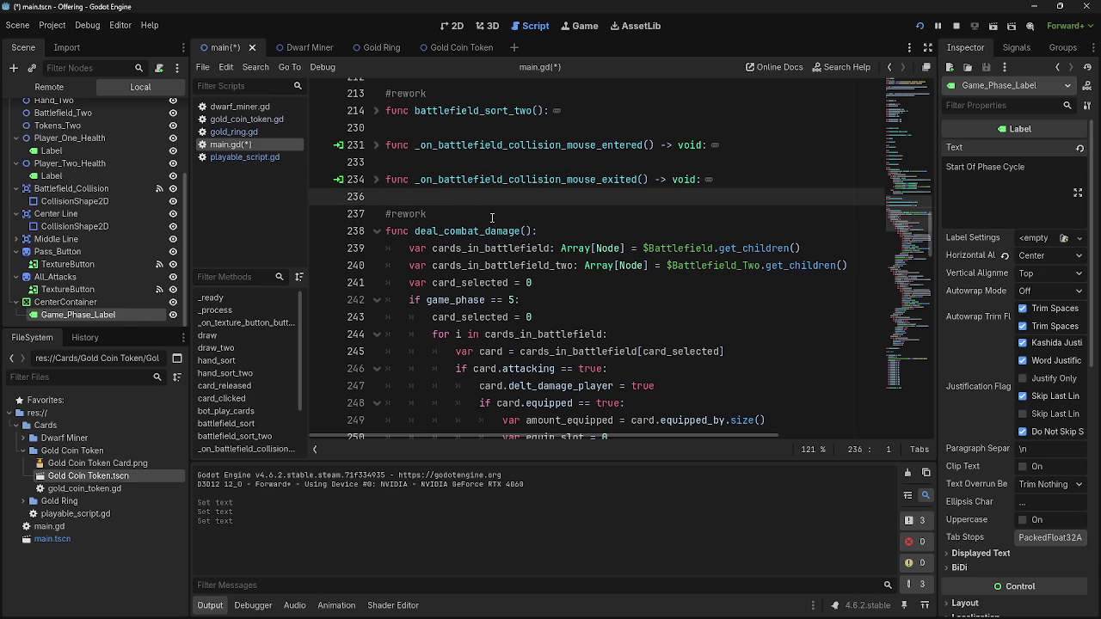
click(508, 179)
click(508, 144)
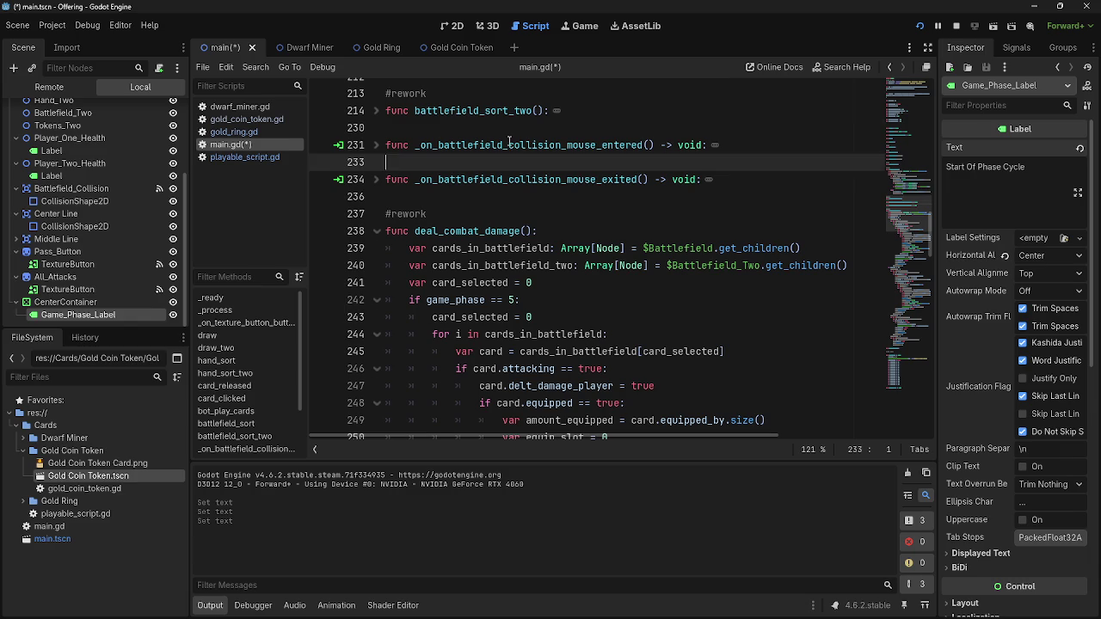
click(510, 129)
click(382, 110)
click(382, 111)
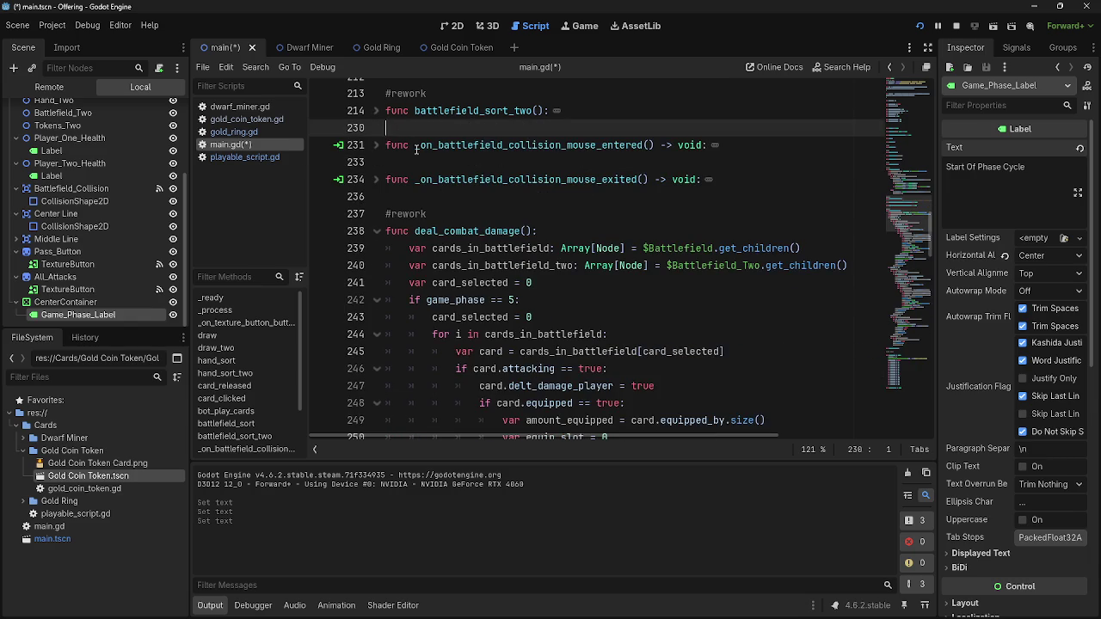
click(439, 180)
click(441, 201)
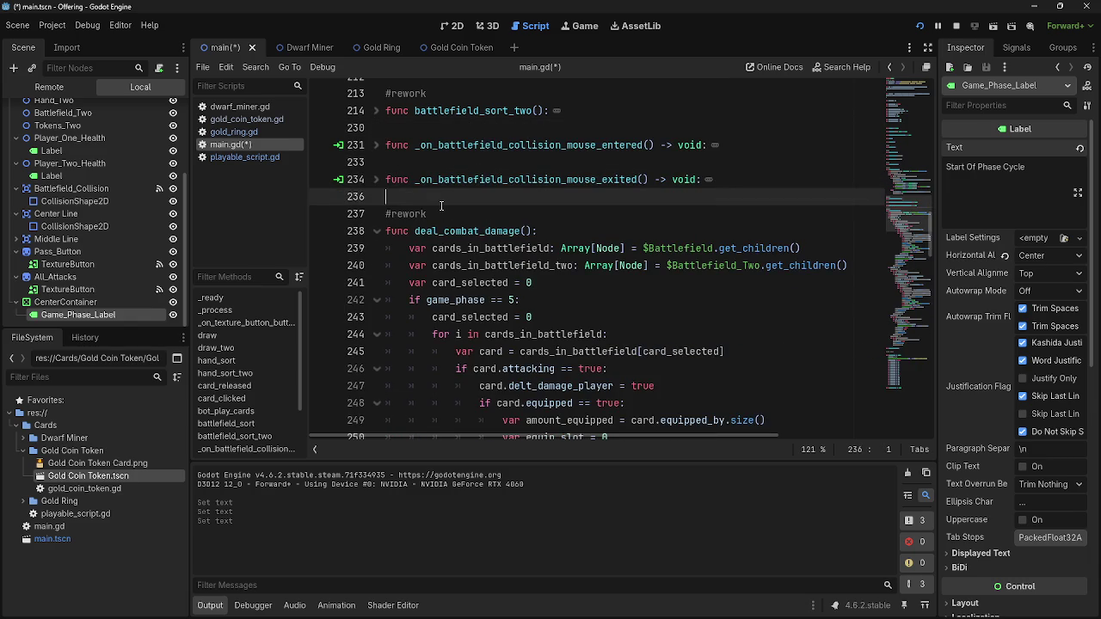
scroll(441, 206, down, 12)
scroll(442, 205, down, 15)
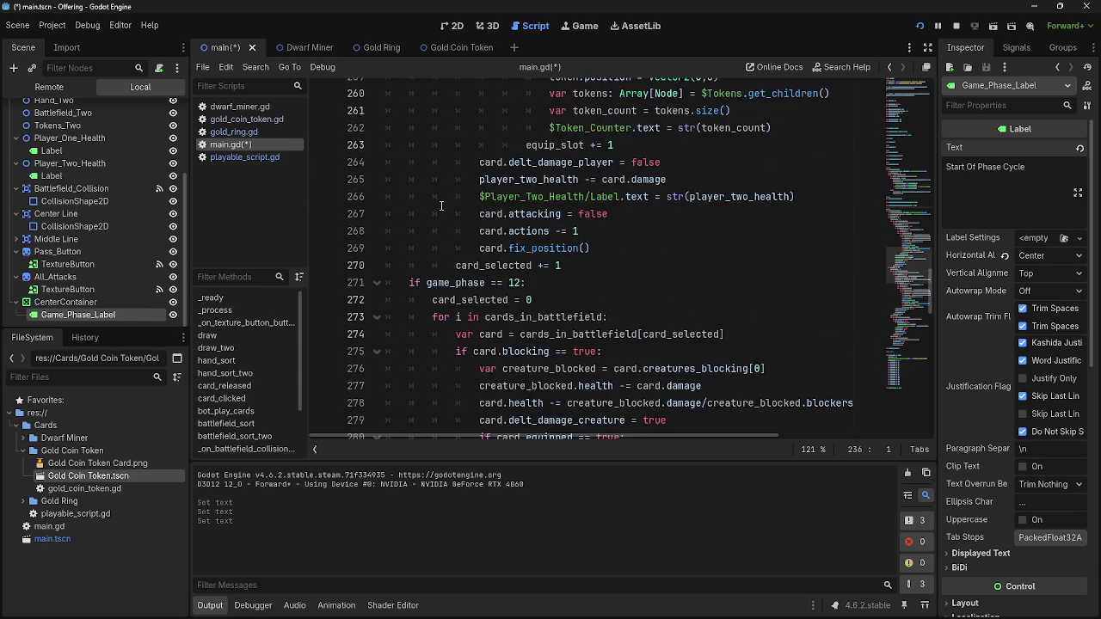
scroll(441, 205, down, 6)
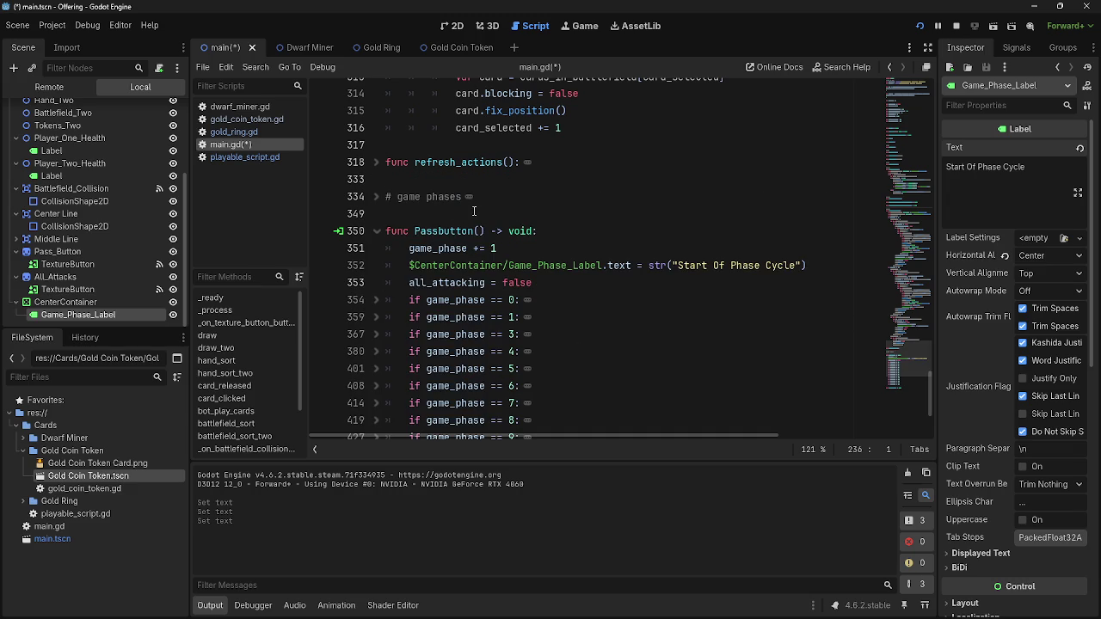
click(432, 160)
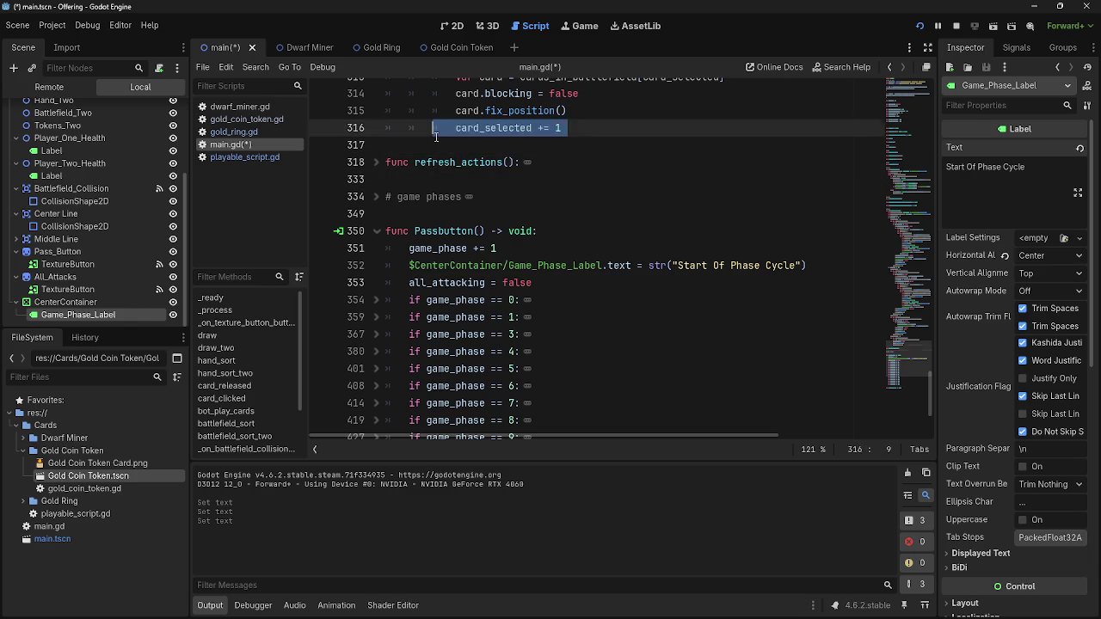
click(429, 145)
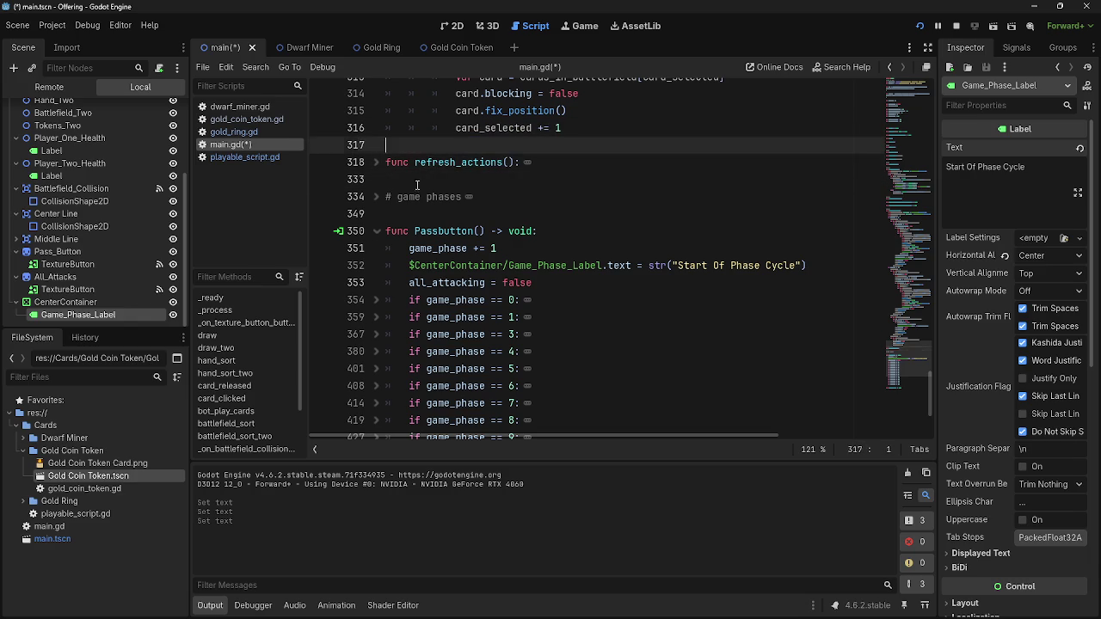
scroll(444, 193, up, 10)
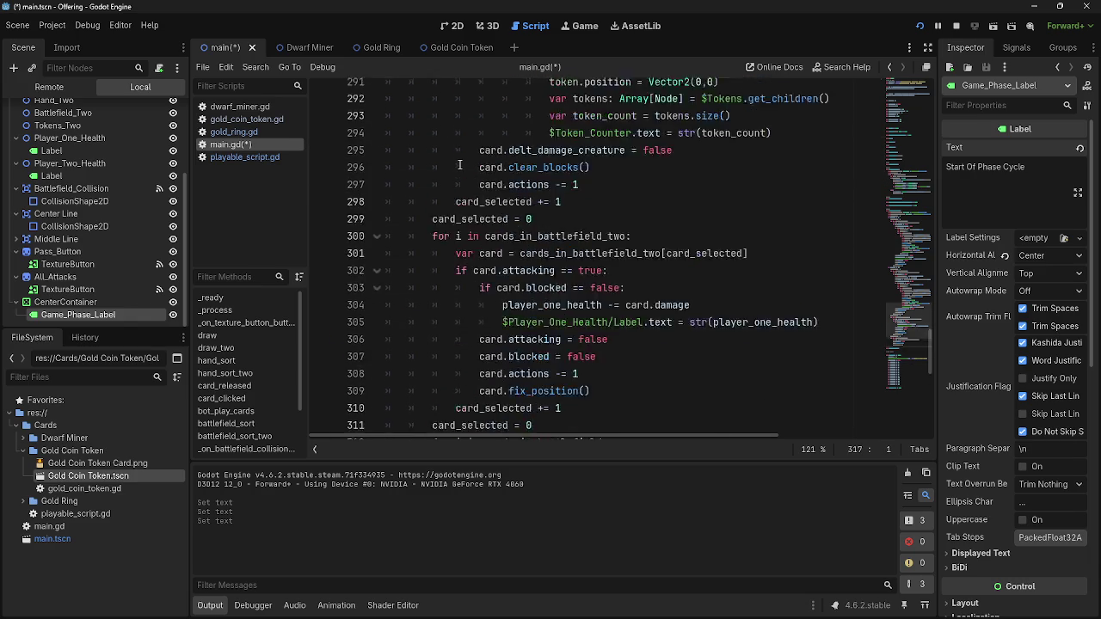
scroll(460, 163, up, 4)
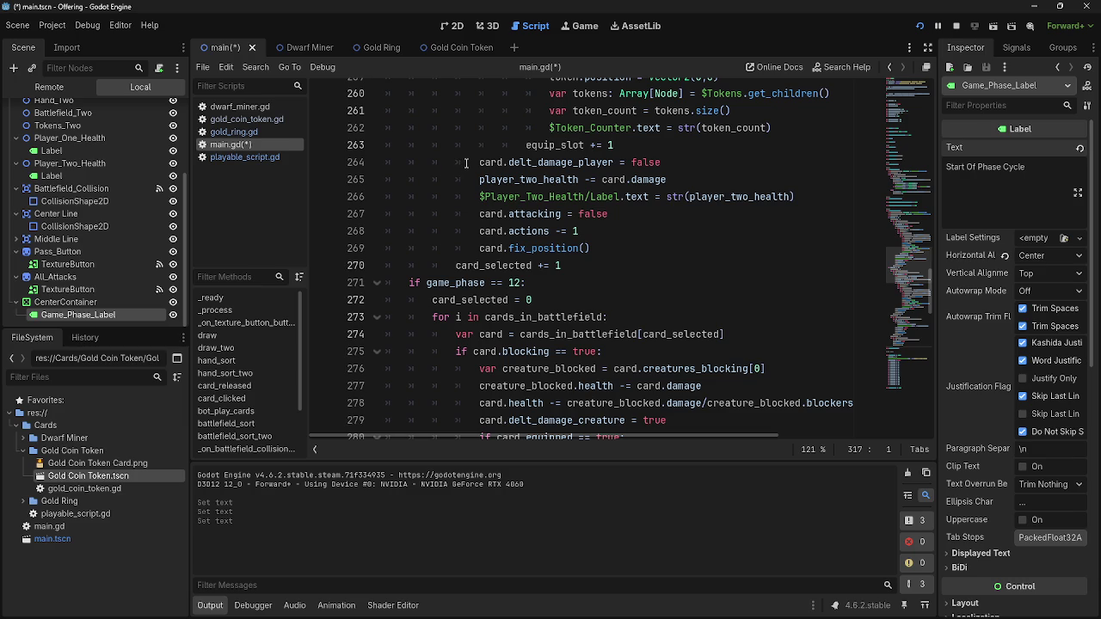
scroll(465, 162, up, 10)
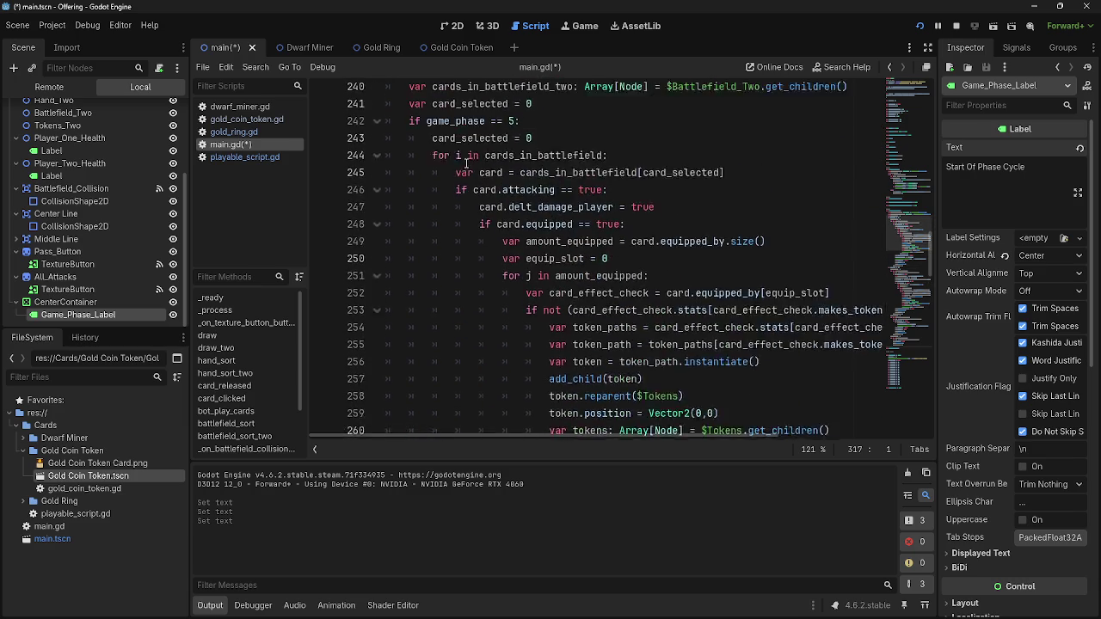
click(460, 196)
key(Up)
key(Up)
key(Up)
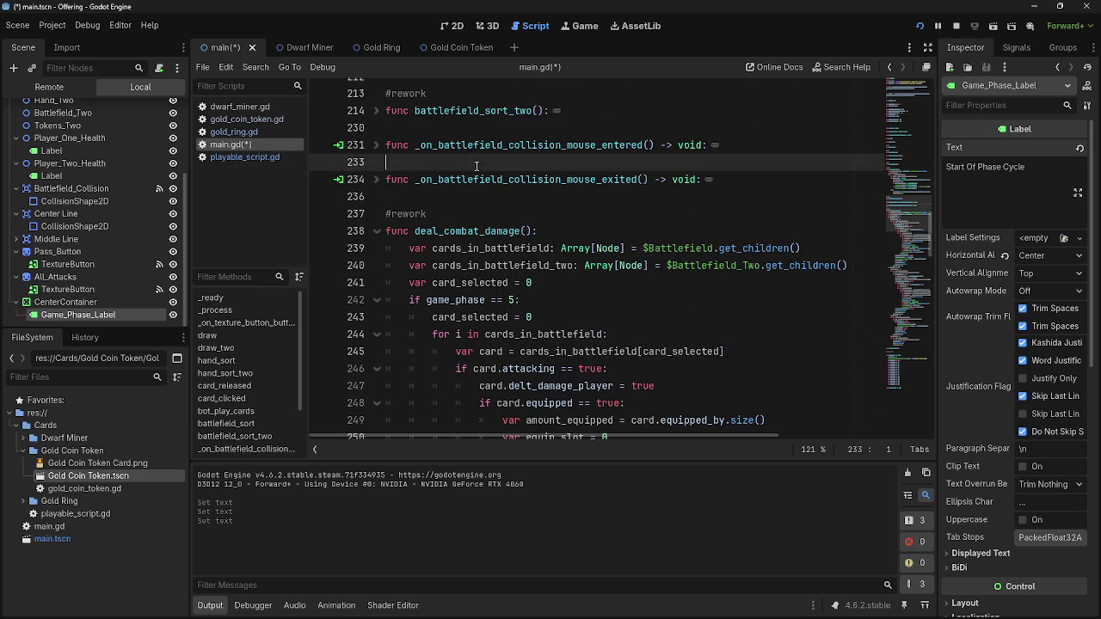
scroll(491, 189, up, 2)
click(492, 176)
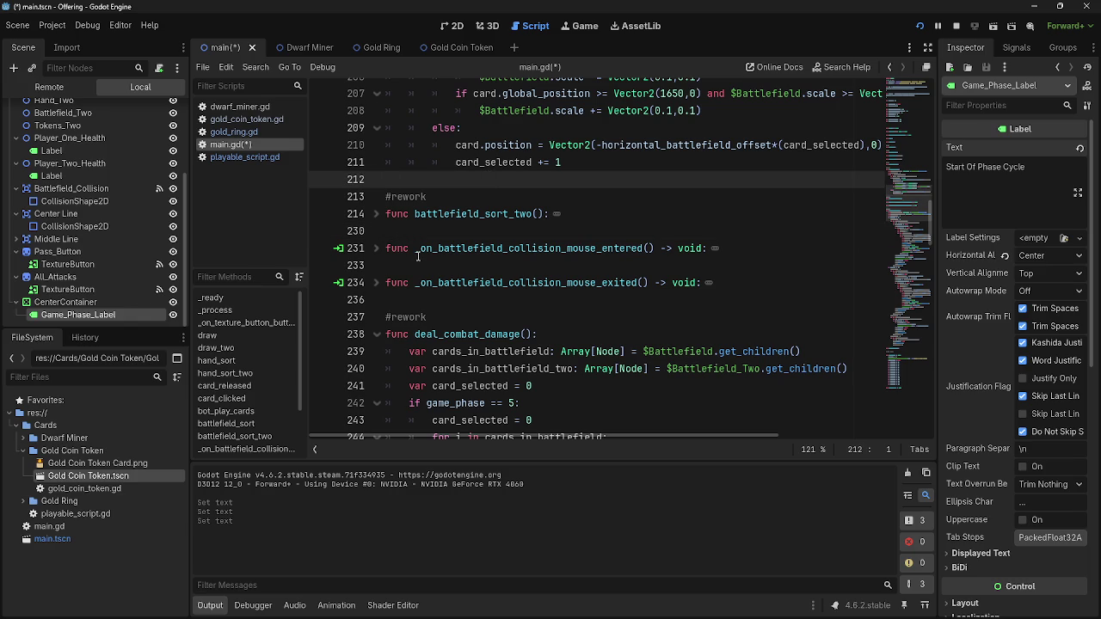
scroll(417, 256, down, 3)
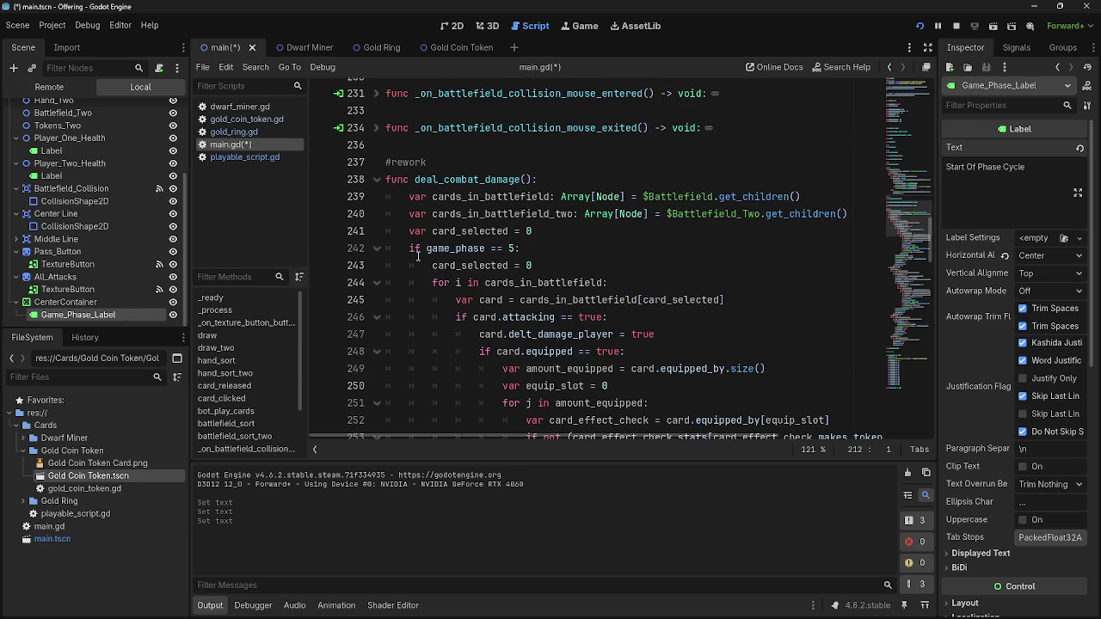
double_click(463, 231)
click(537, 232)
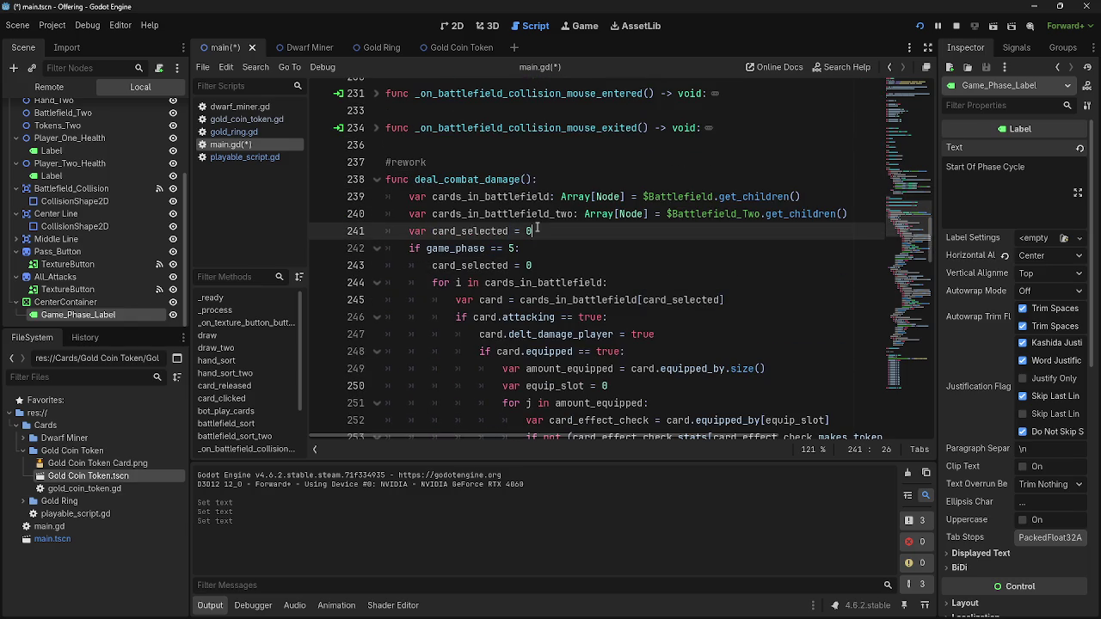
scroll(560, 276, down, 3)
click(920, 26)
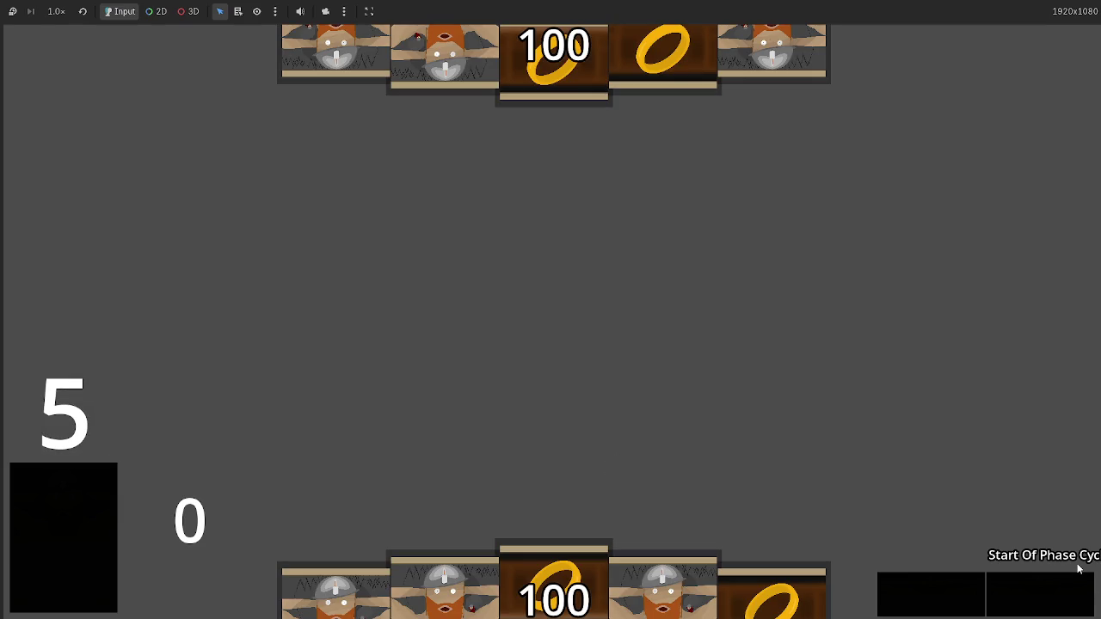
Stop the game, nudge CenterContainer left and up in the 2D view, and rerun
key(F8)
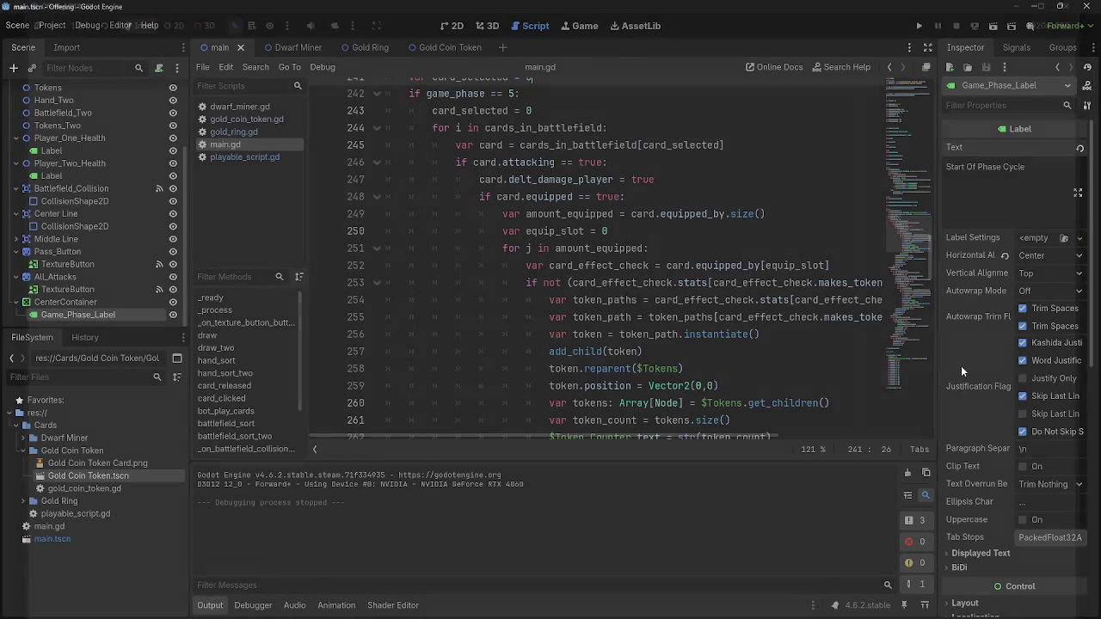
click(464, 28)
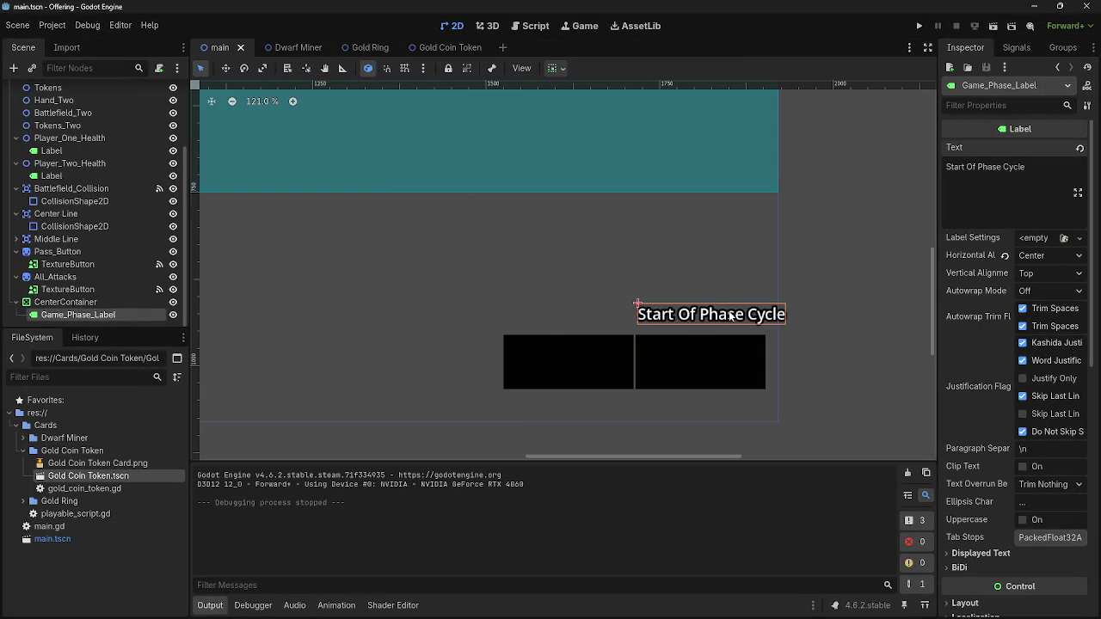
drag(723, 316, 712, 315)
click(40, 301)
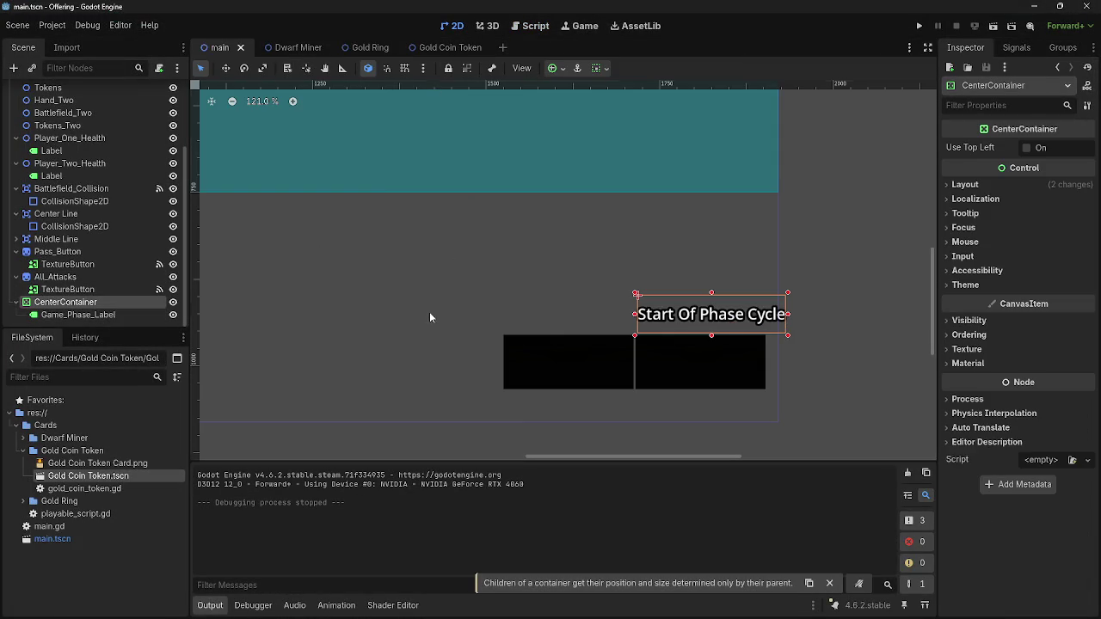
click(768, 331)
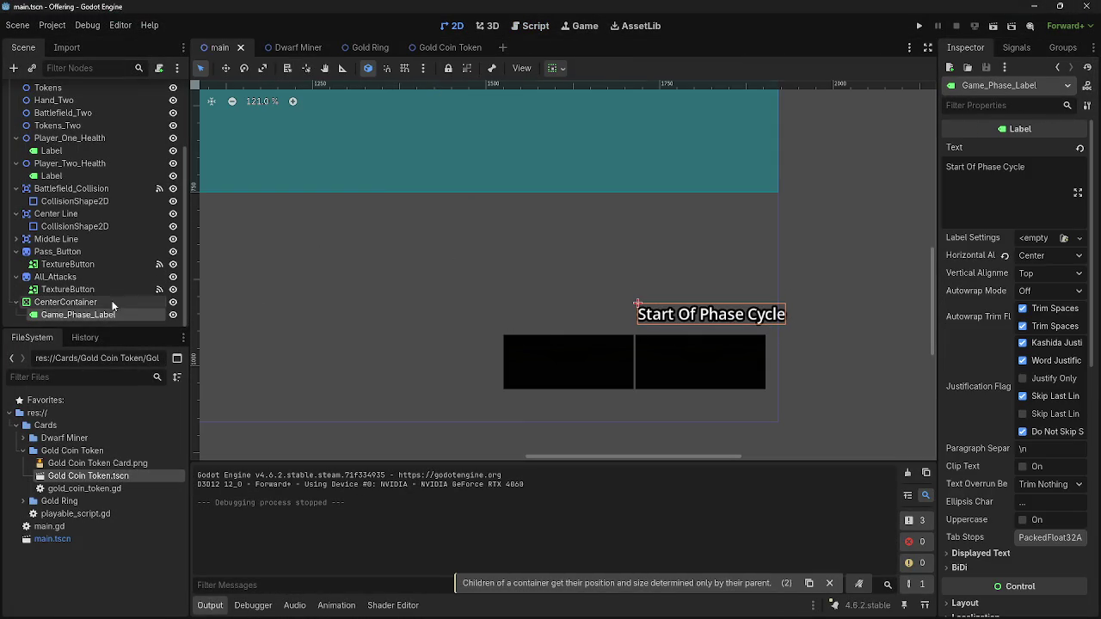
click(65, 302)
drag(776, 340, 768, 336)
key(F5)
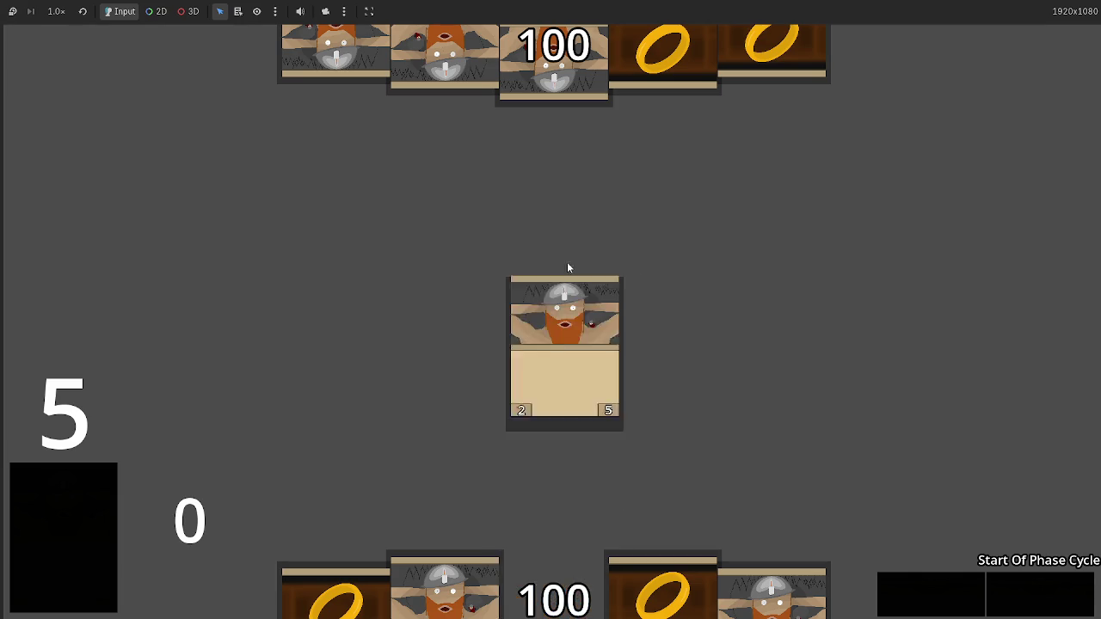
Play two hand cards onto the battlefield, then return to the main.gd script
drag(467, 572, 460, 335)
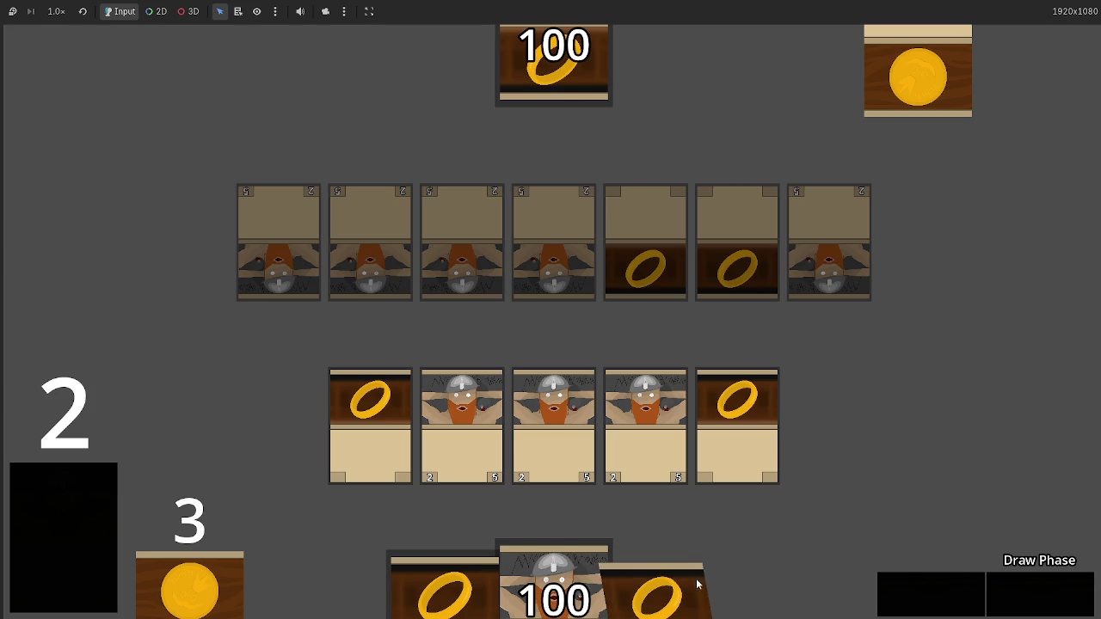
drag(574, 592, 573, 332)
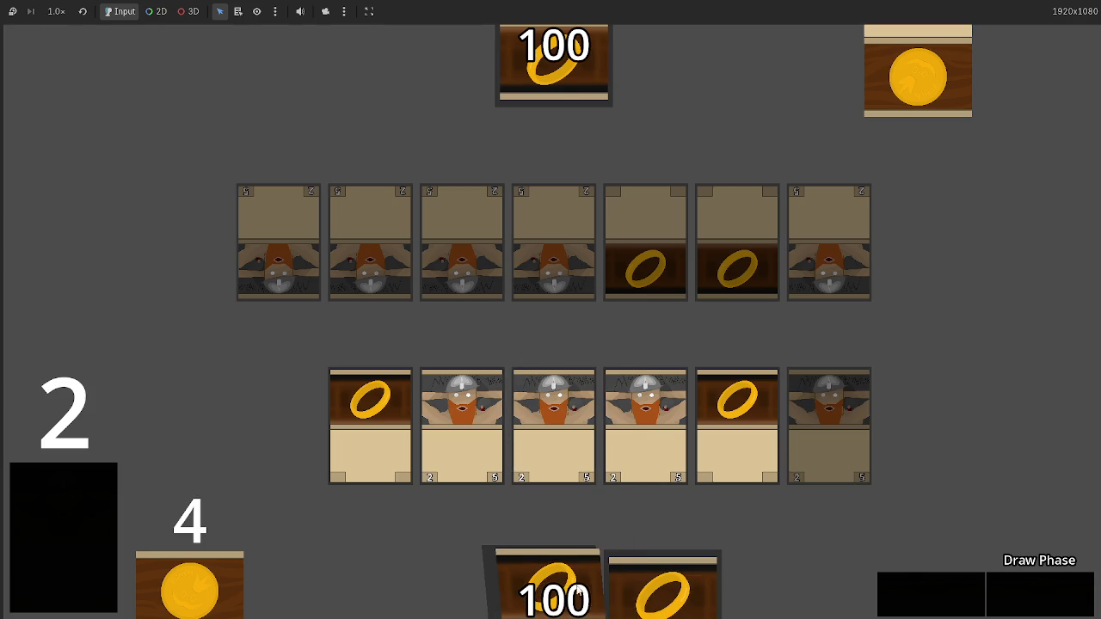
key(alt+Tab)
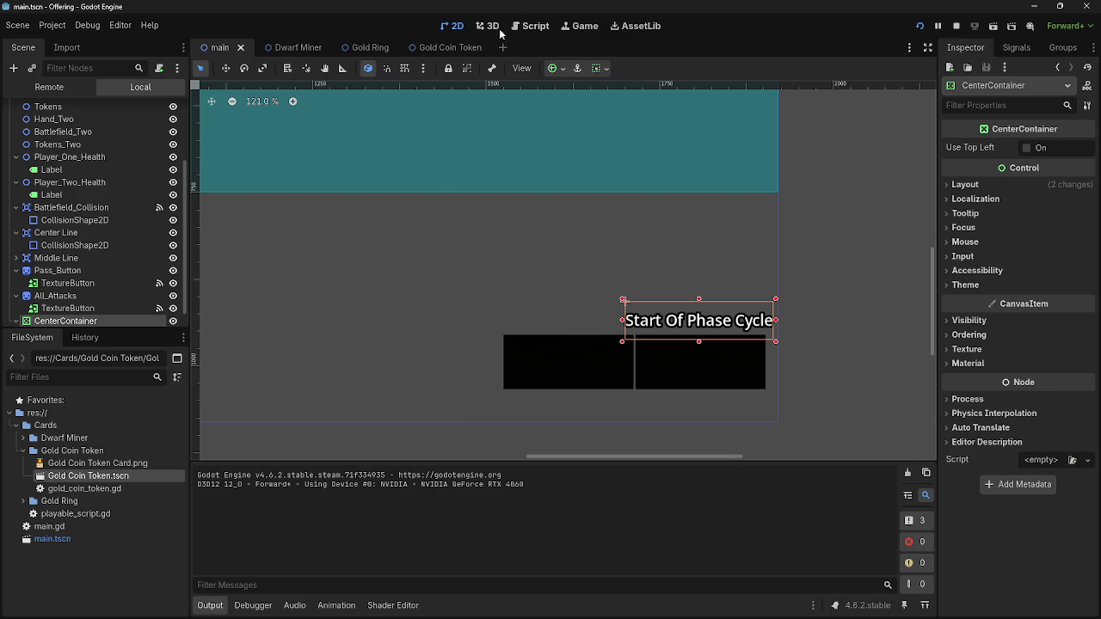
click(526, 27)
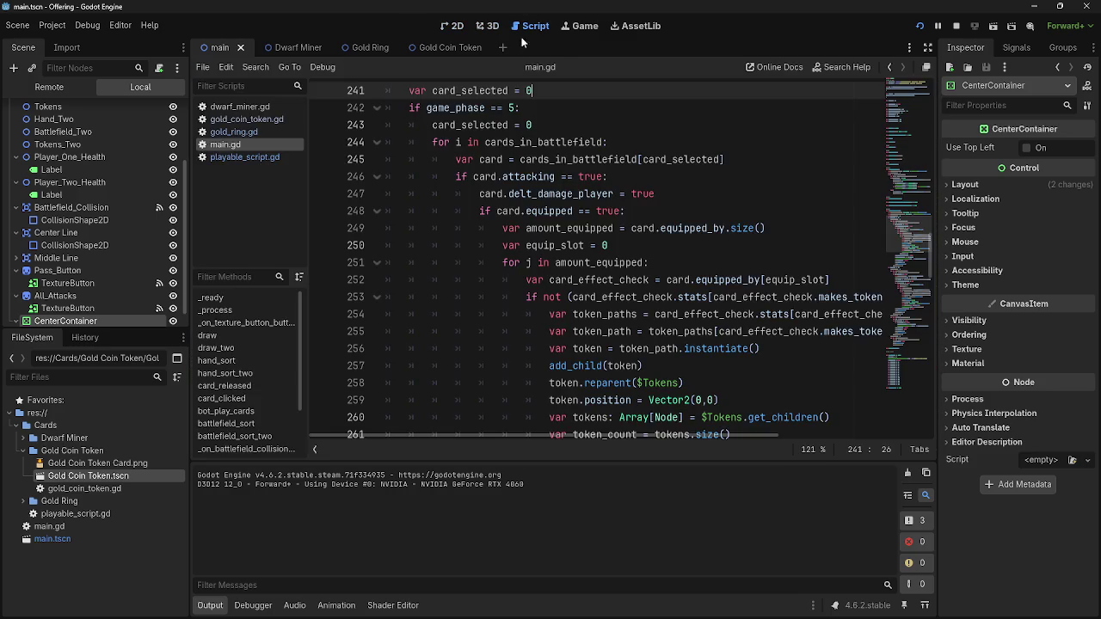
Fold deal_combat_damage and open a blank line above pass in the game_phase 2 branch
scroll(361, 107, up, 3)
click(368, 191)
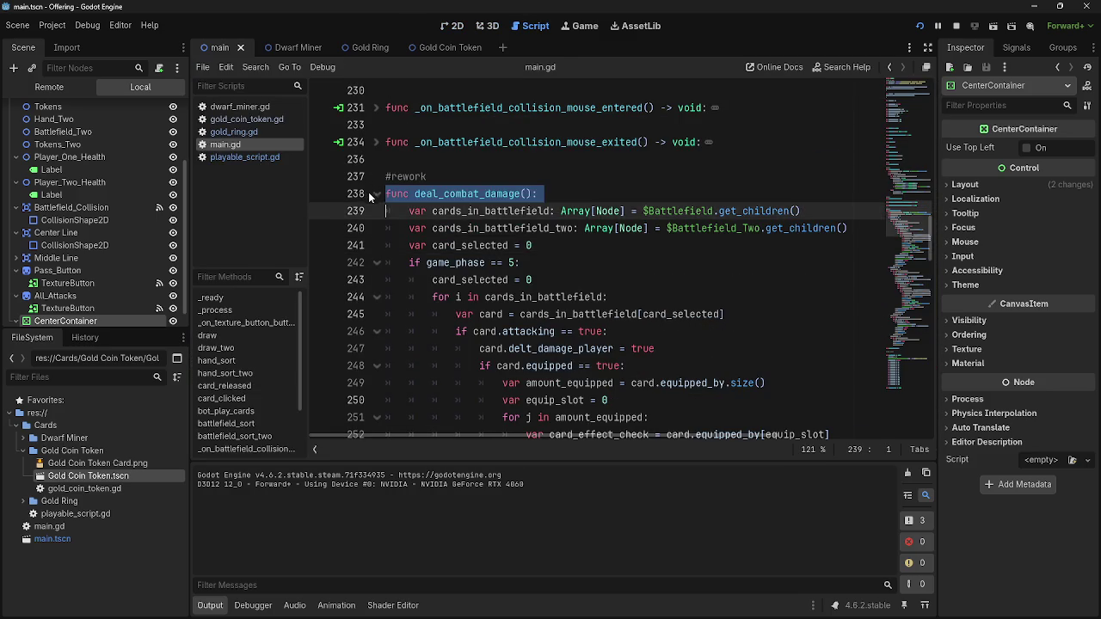
click(376, 191)
scroll(392, 219, down, 1)
scroll(400, 230, down, 2)
click(580, 210)
click(576, 234)
key(Return)
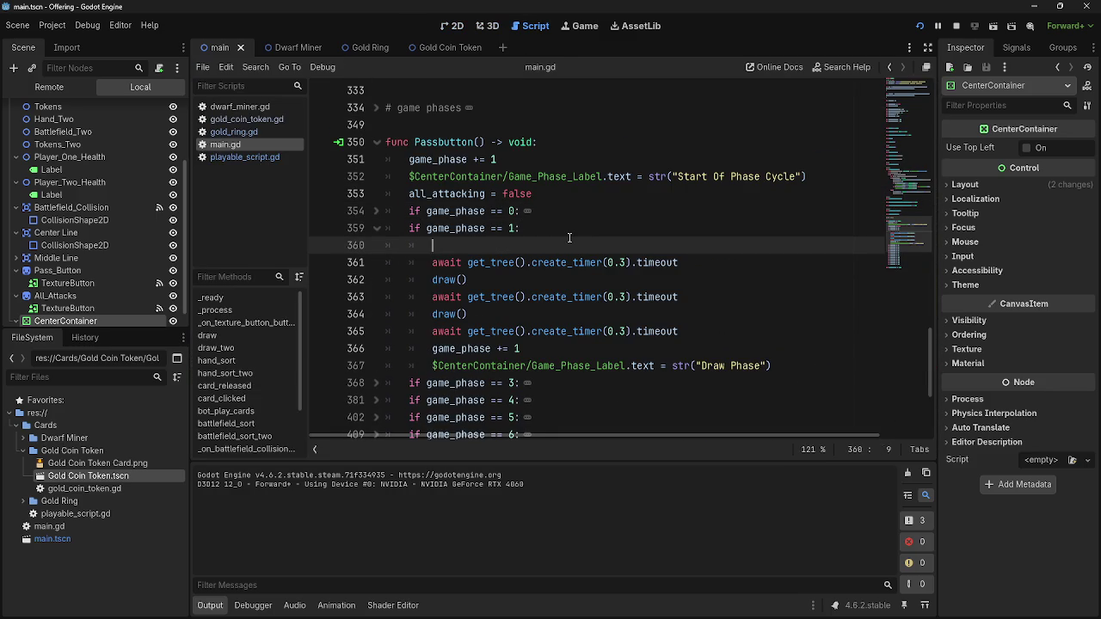
key(BackSpace)
click(820, 349)
key(Return)
key(BackSpace)
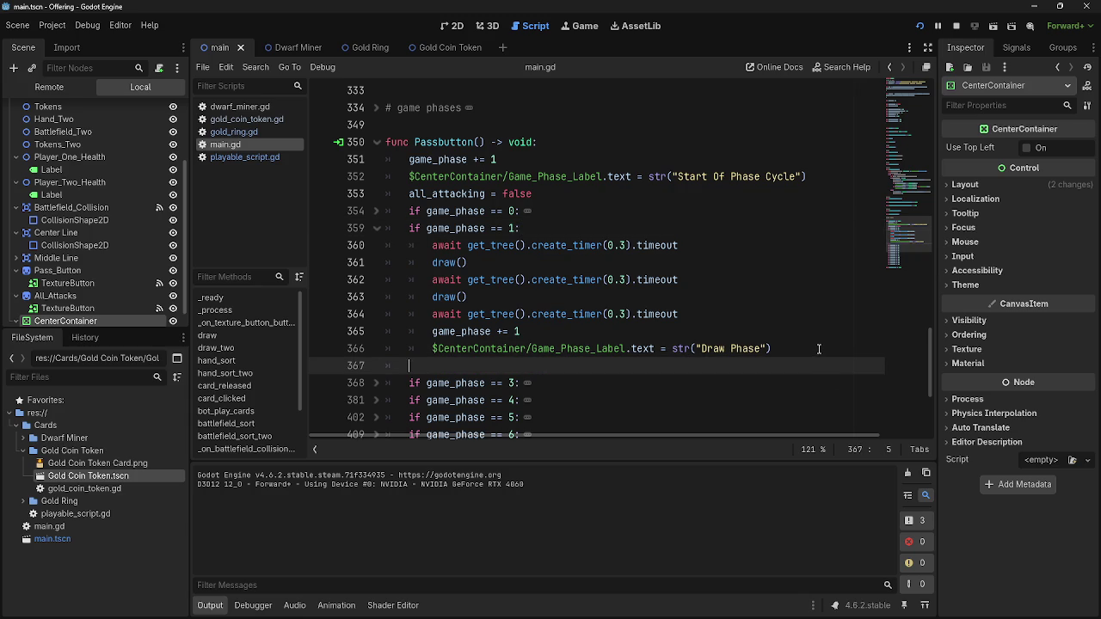
text(if game_phase == 2:)
key(Return)
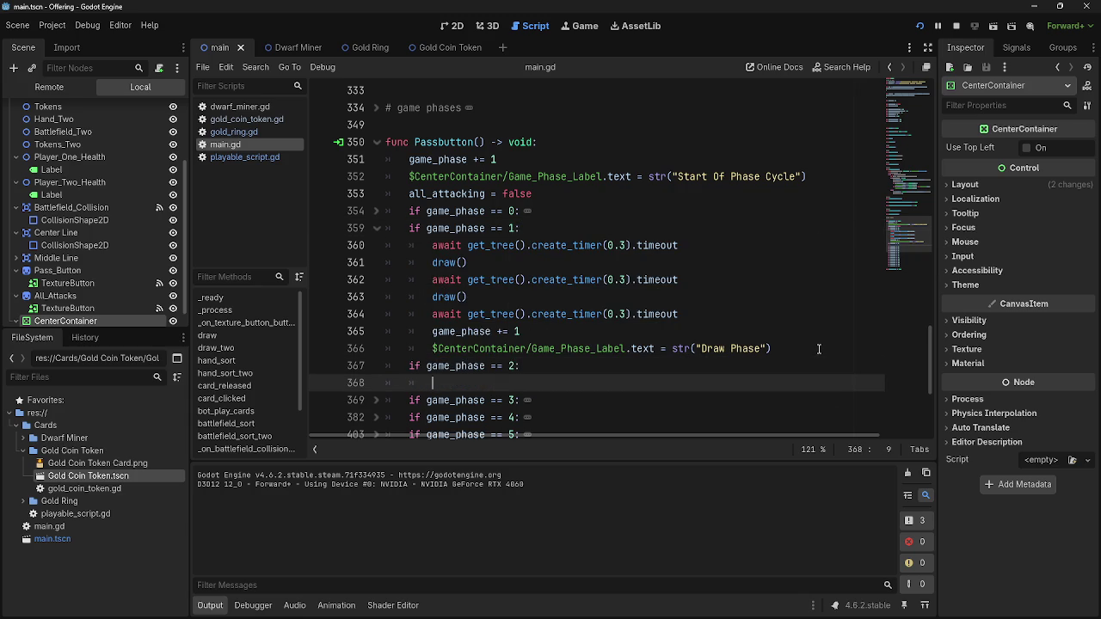
text(pass)
key(ctrl+shift+Return)
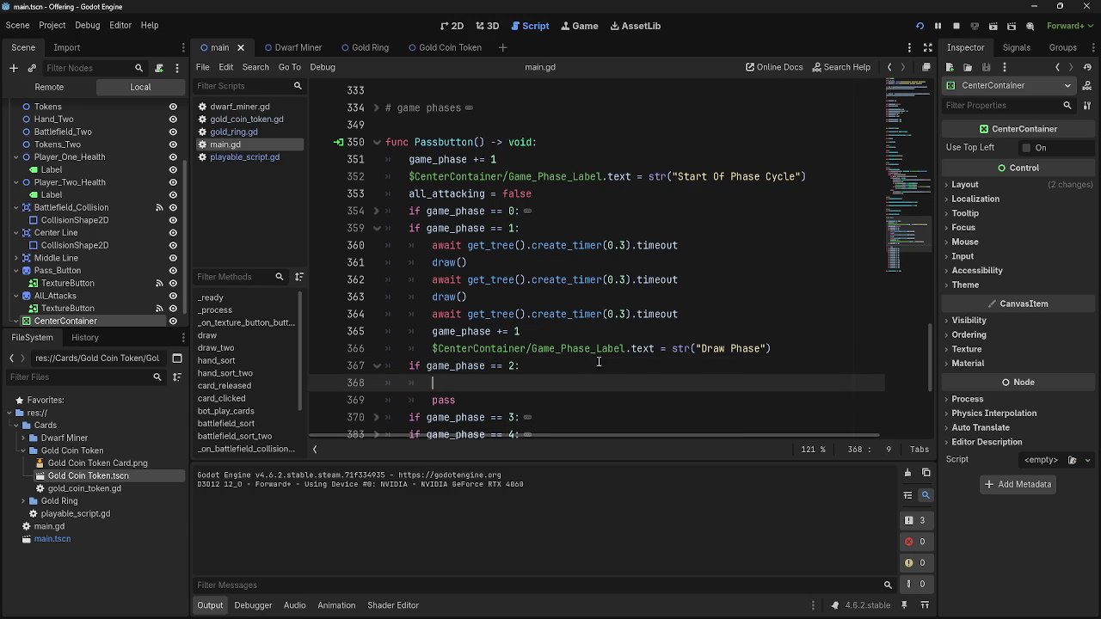
Copy the Draw Phase label line into phase 2 as 'Main Phase' and delete pass
mouse_move(782, 342)
mouse_down()
mouse_move(679, 349)
mouse_move(432, 331)
mouse_up()
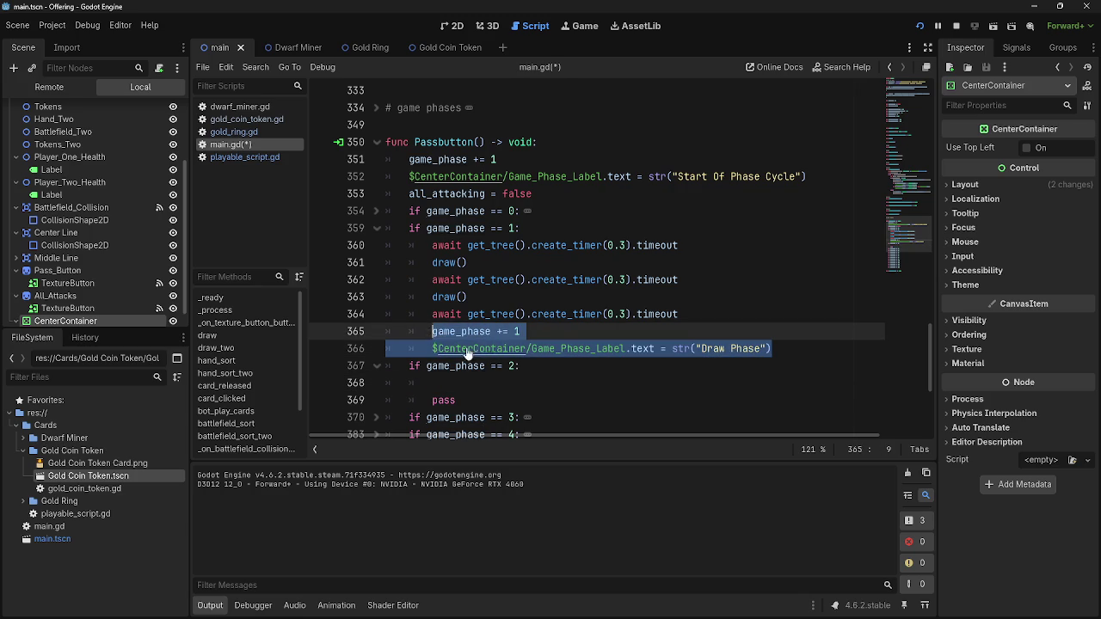
drag(797, 352, 427, 353)
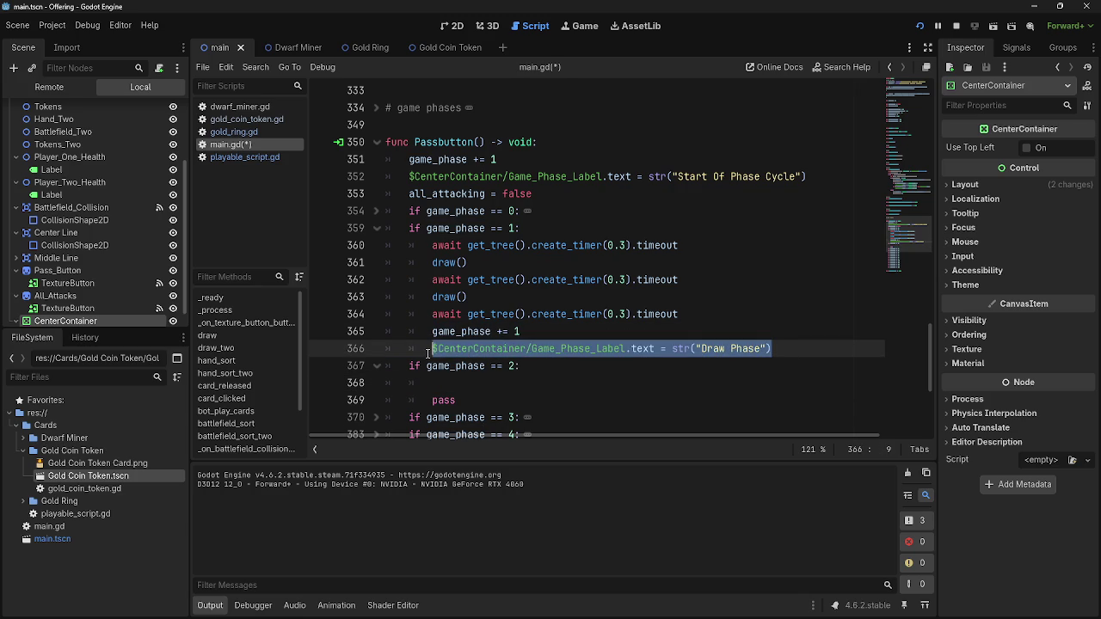
click(480, 384)
text($CenterContainer/Game_Phase_Label.text = str("Draw Phase"))
double_click(718, 384)
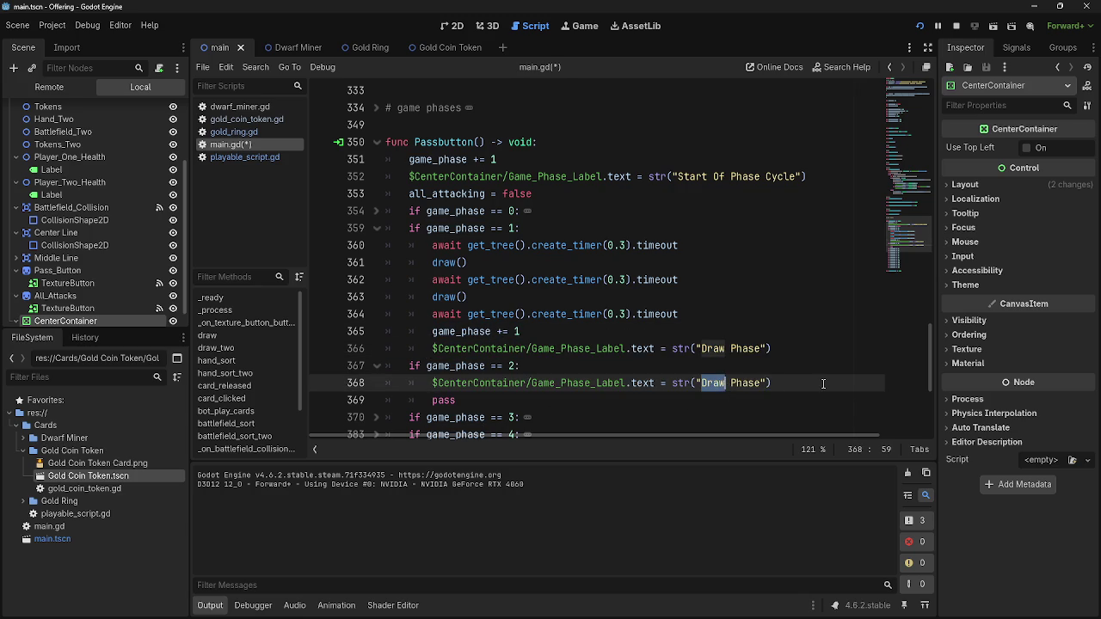
text(Main)
right_click(824, 383)
click(807, 382)
scroll(772, 404, down, 2)
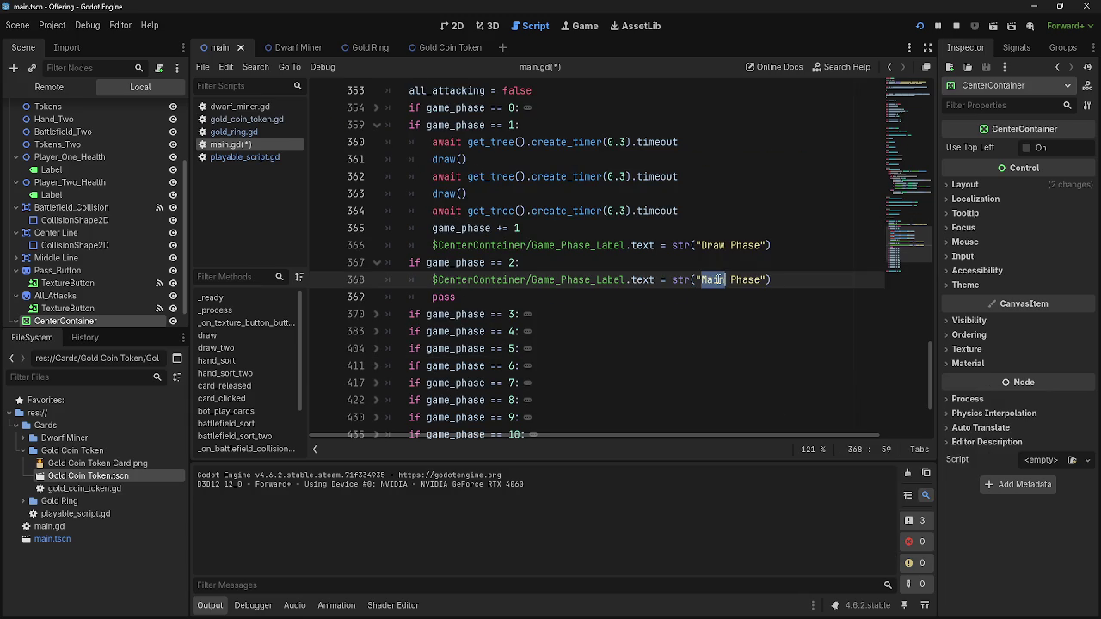
click(368, 296)
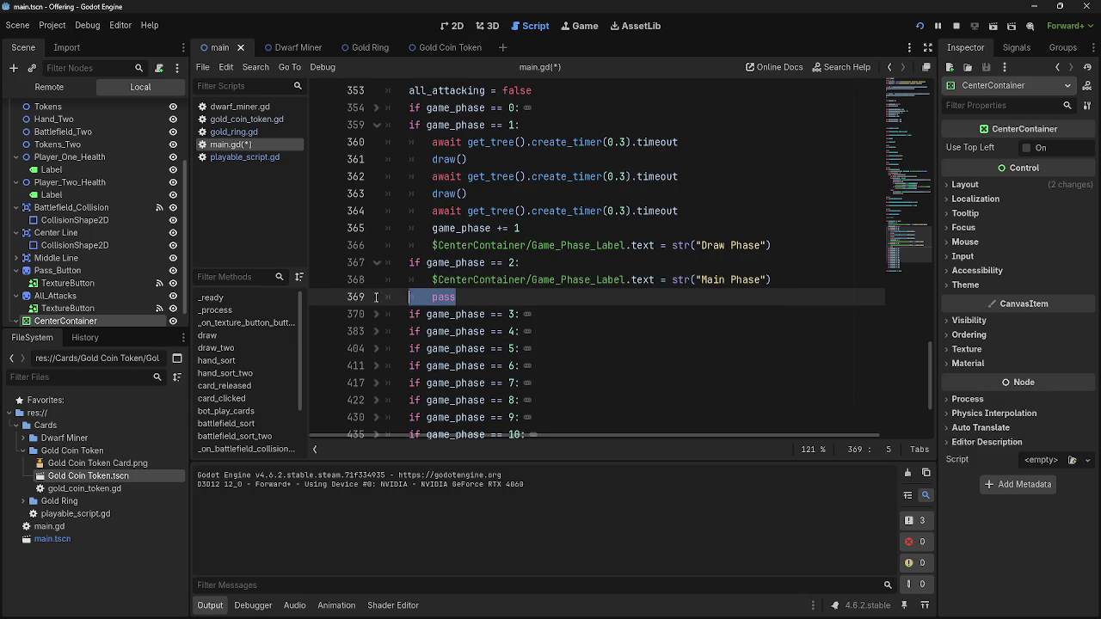
key(BackSpace)
key(BackSpace)
Add the 0.3-second await timer line at the start of the game_phase 2 branch
drag(678, 211, 432, 211)
key(ctrl+c)
click(391, 296)
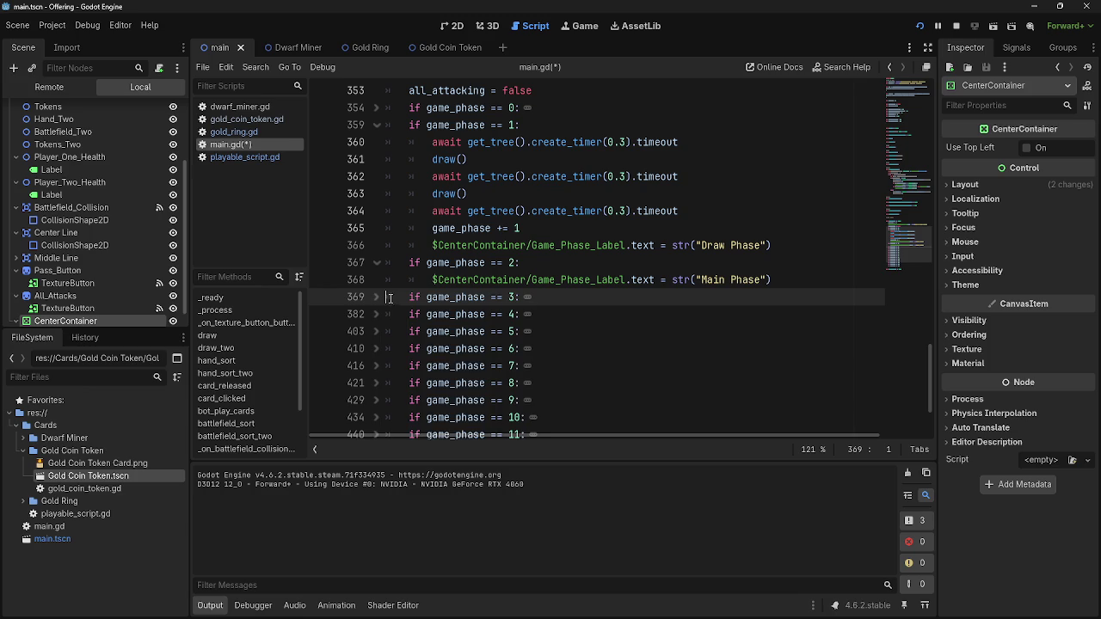
click(376, 297)
scroll(430, 326, down, 5)
scroll(435, 332, up, 2)
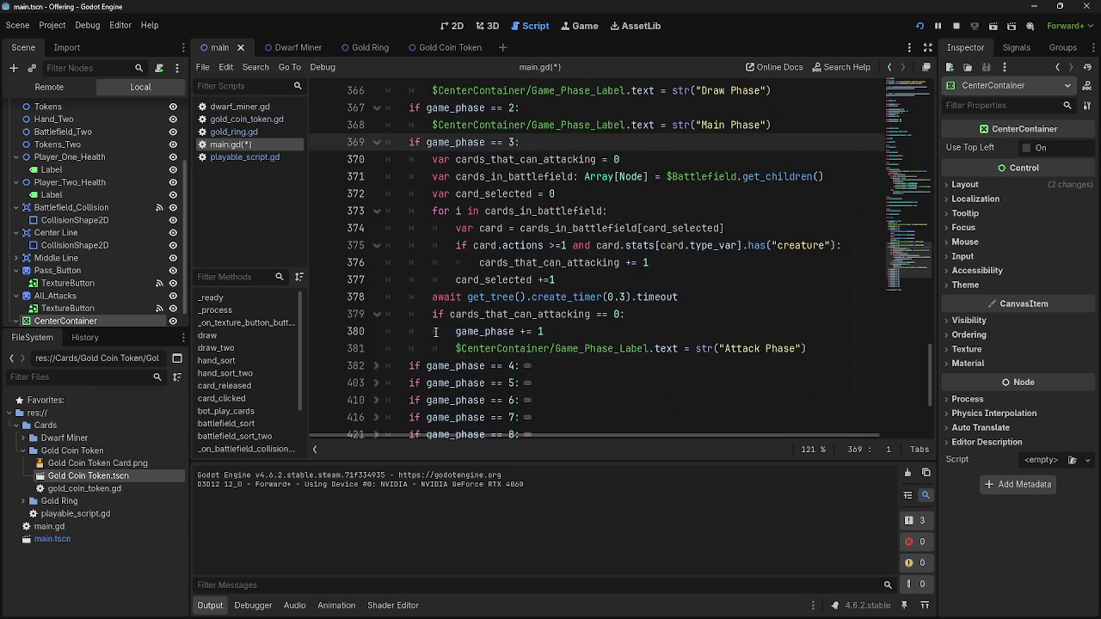
scroll(435, 332, up, 1)
click(376, 193)
click(750, 158)
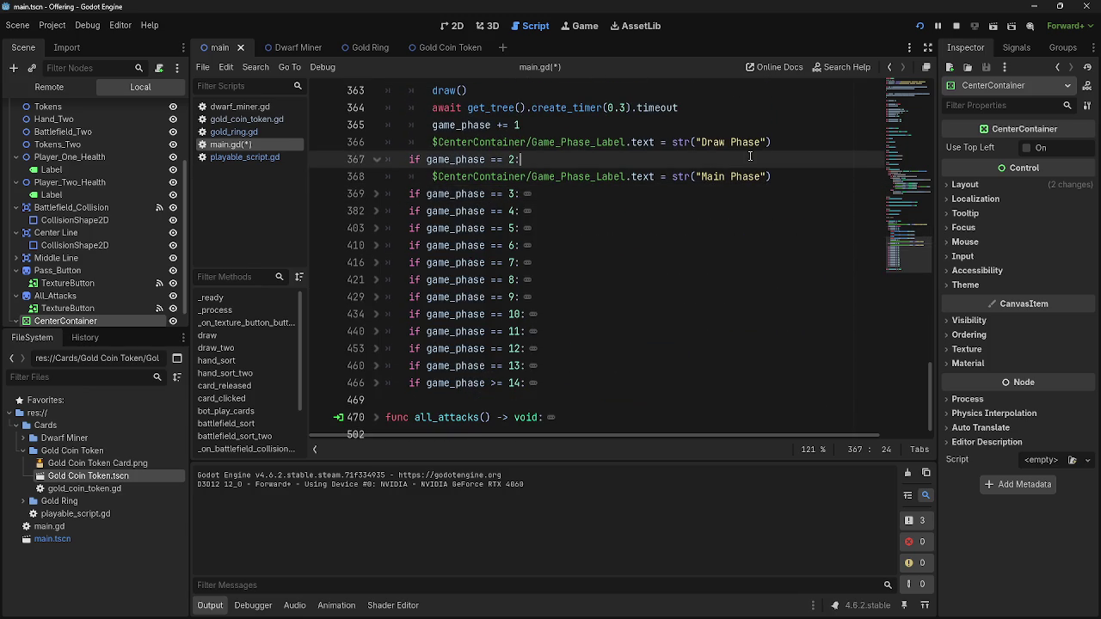
key(Return)
key(ctrl+v)
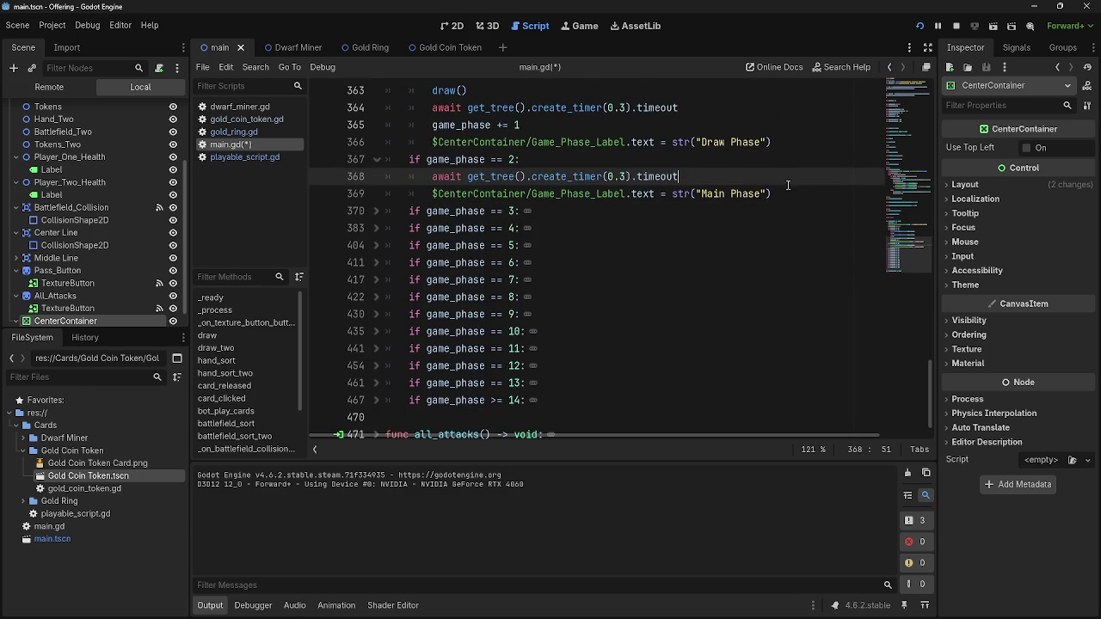
click(814, 192)
scroll(622, 325, down, 1)
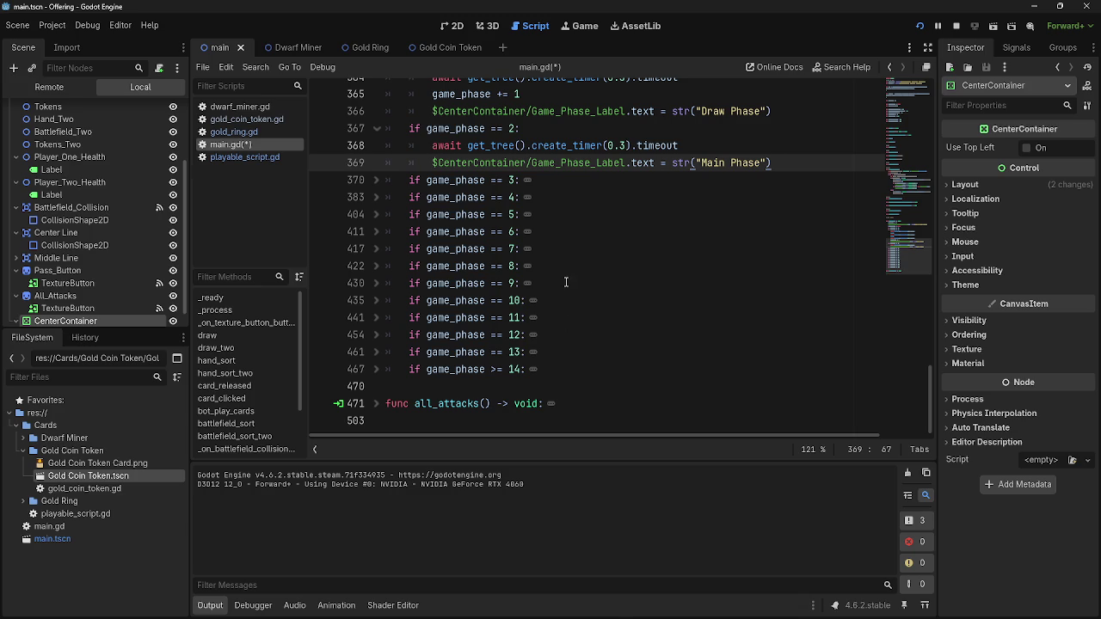
Fold the game_phase 1 and 2 blocks back up and run the game
click(566, 318)
click(570, 334)
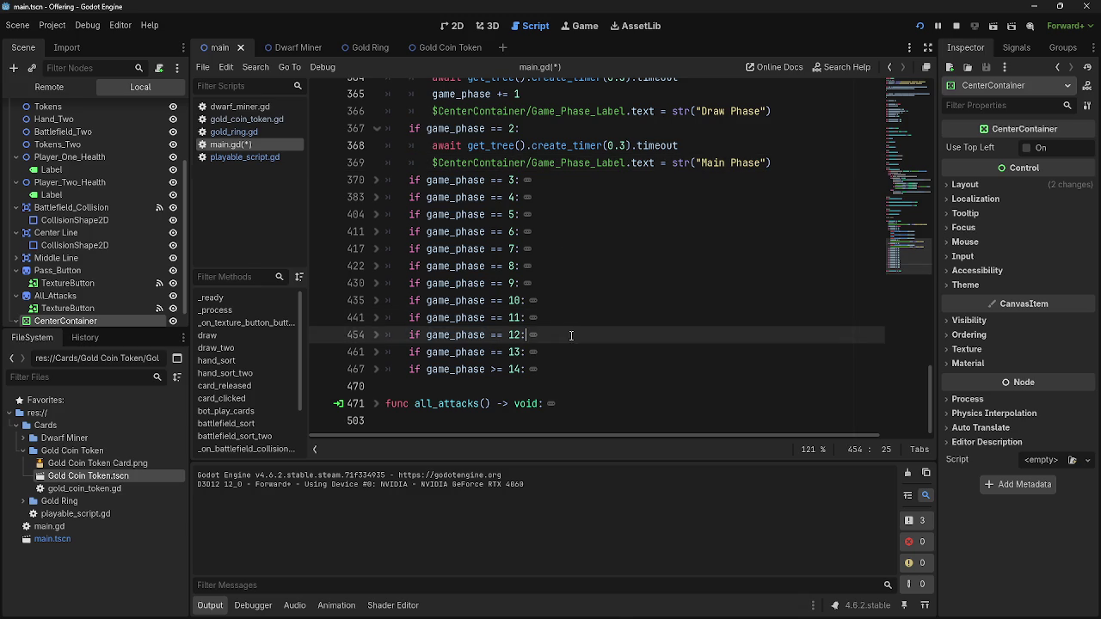
click(393, 129)
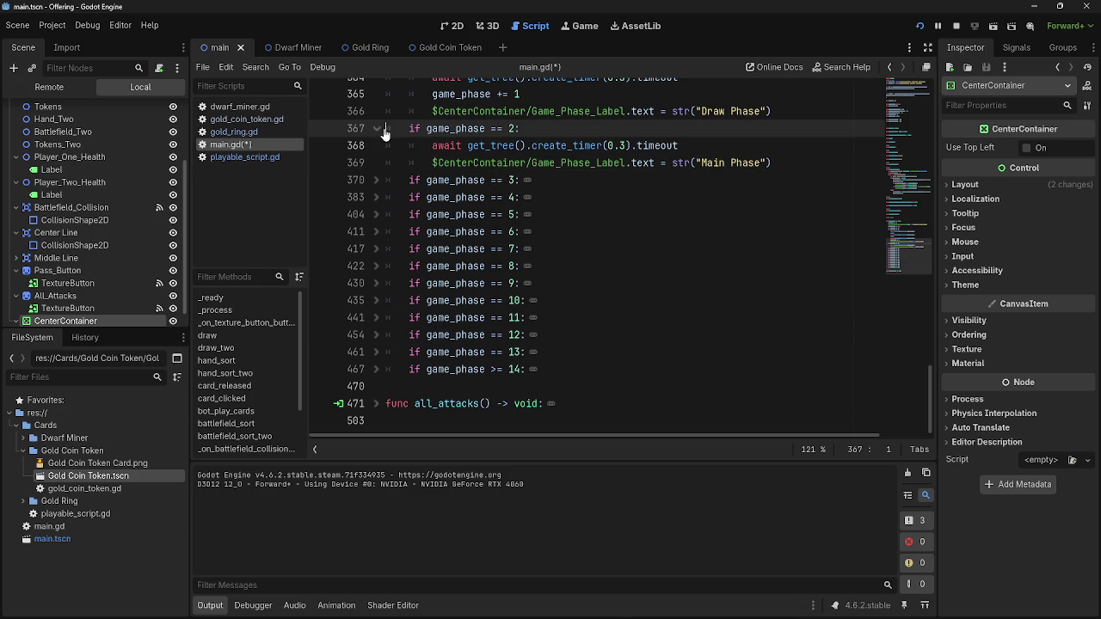
click(378, 129)
scroll(386, 190, up, 10)
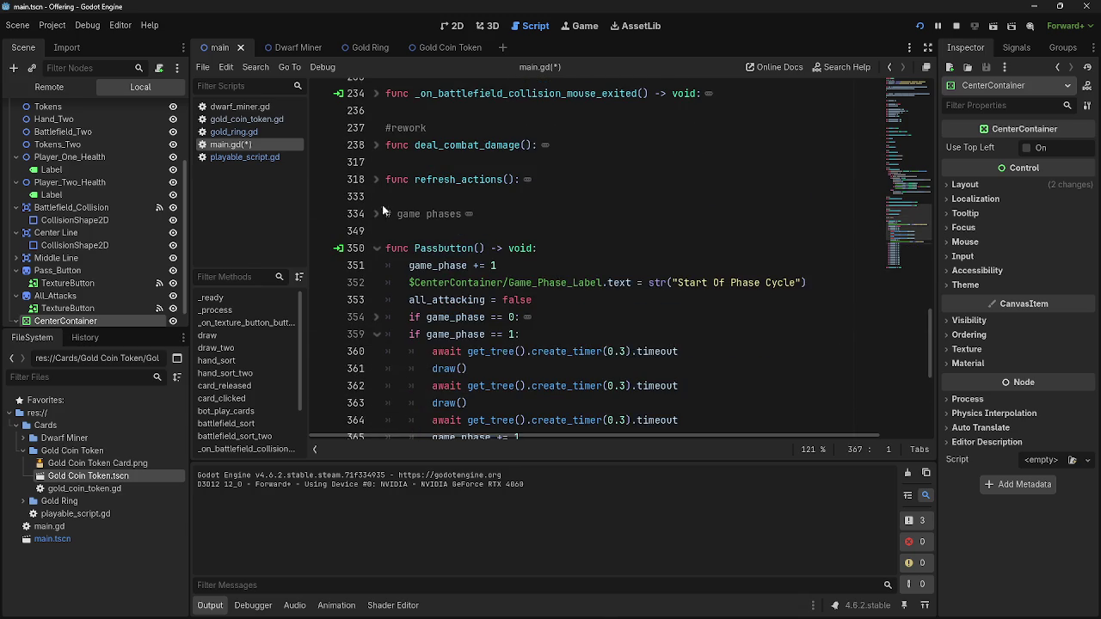
click(375, 215)
click(376, 179)
click(376, 180)
click(375, 215)
scroll(441, 307, down, 5)
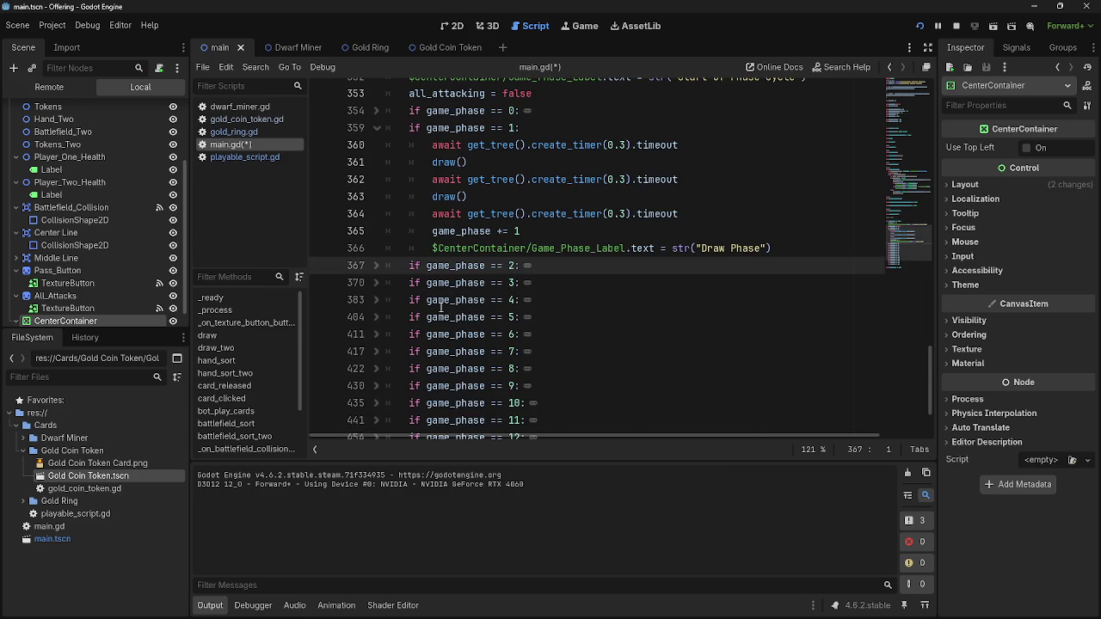
click(376, 129)
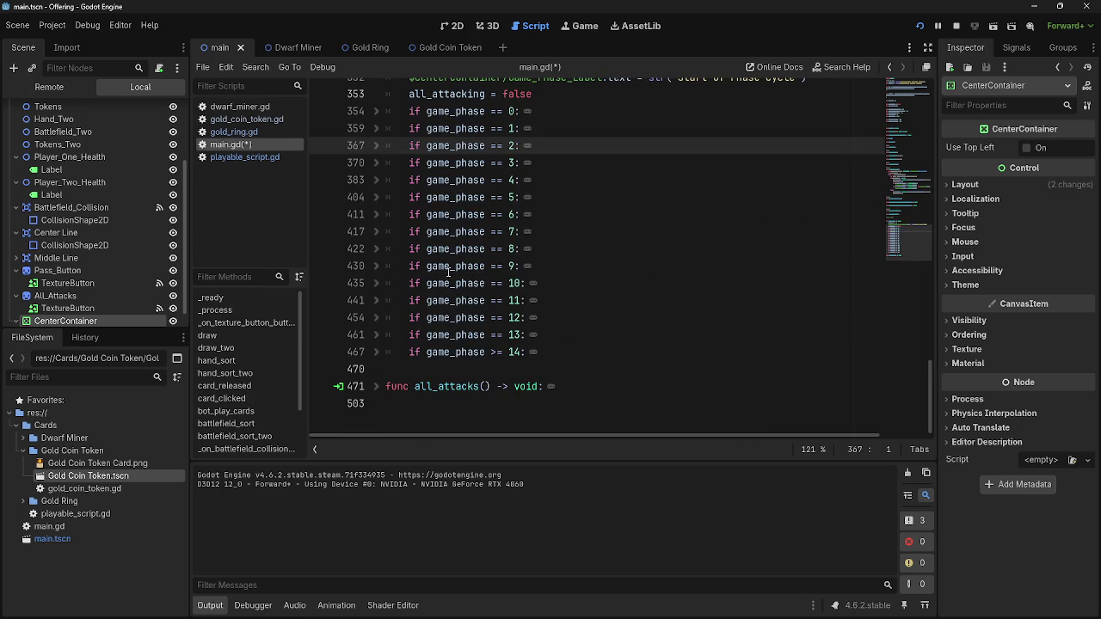
click(376, 265)
click(382, 267)
key(F5)
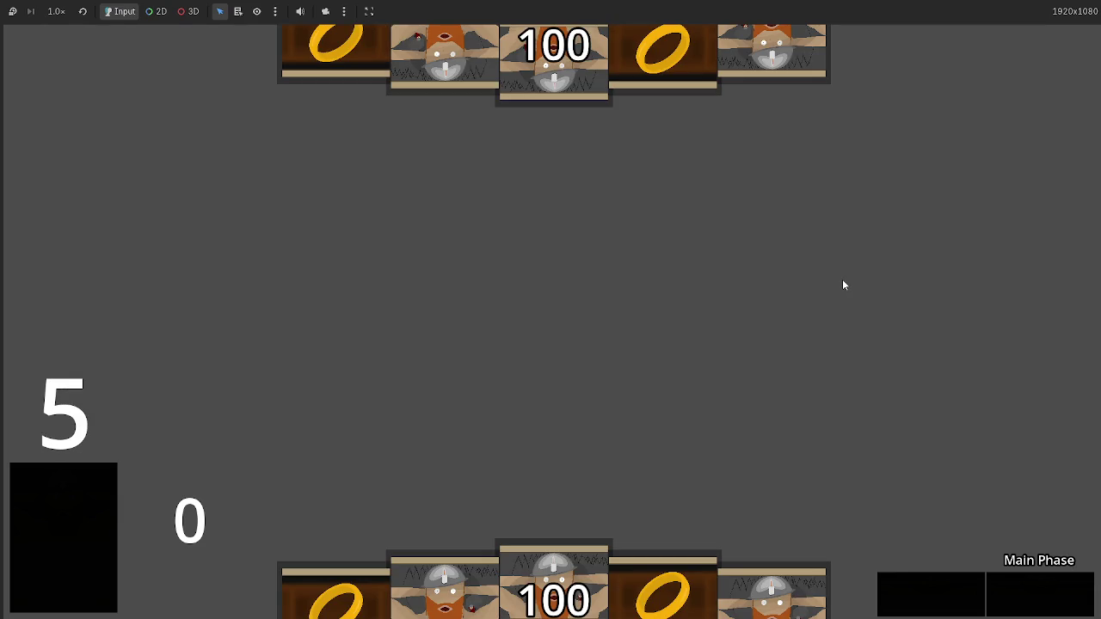
Play three dwarf cards and two ring cards from the hand onto the board
click(772, 559)
click(728, 221)
click(445, 581)
click(468, 461)
click(499, 287)
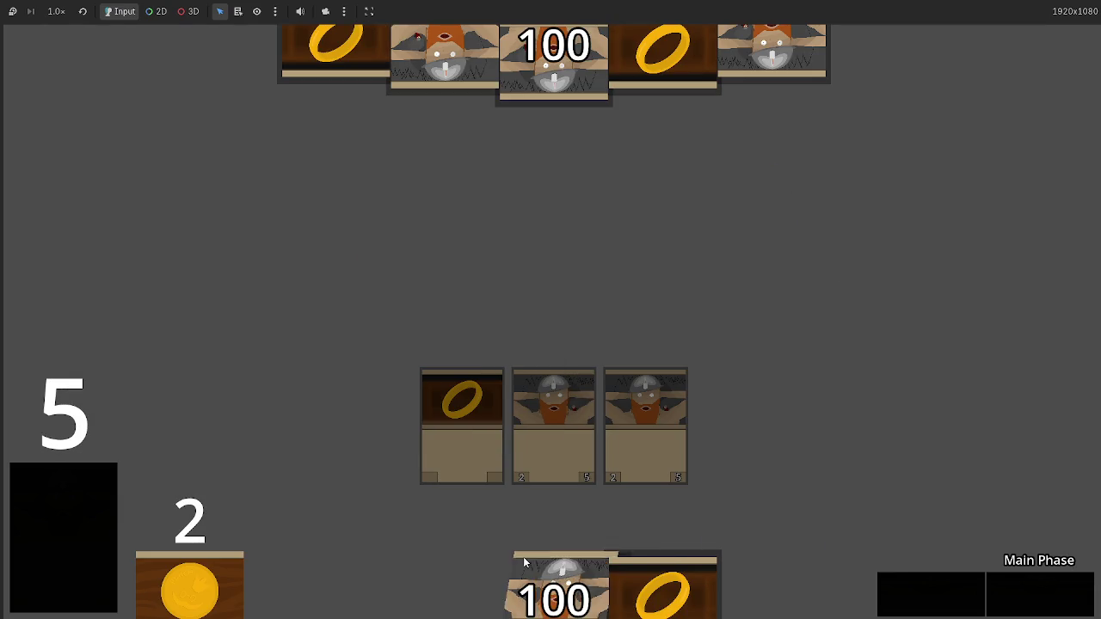
click(522, 555)
click(550, 576)
Pass, play another dwarf and two ring cards, then pass again into the next phase cycle
click(1038, 609)
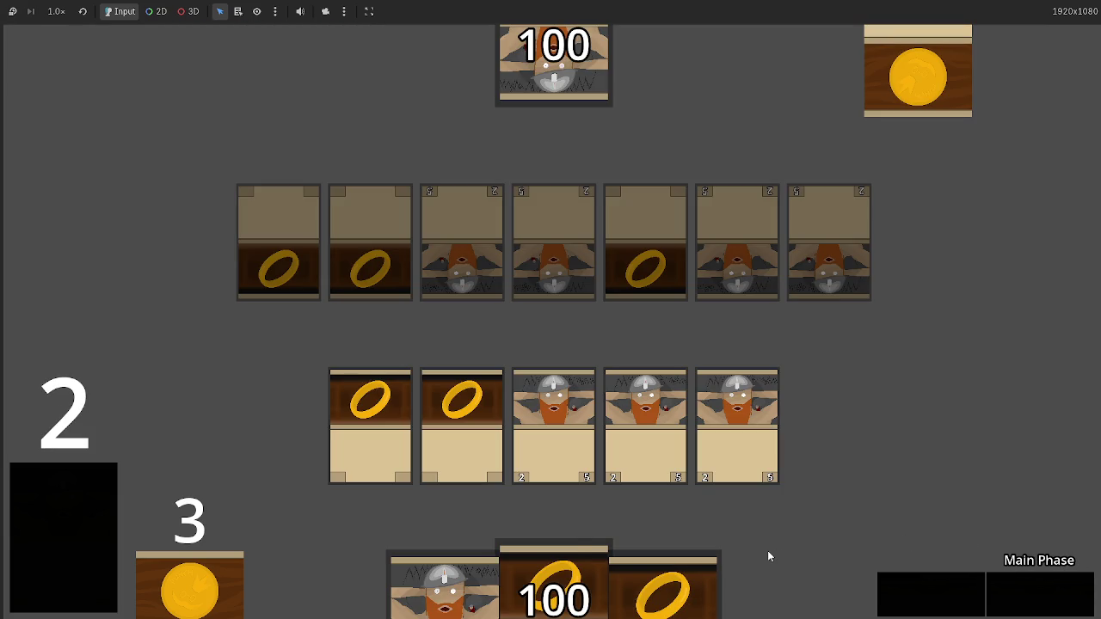
click(447, 594)
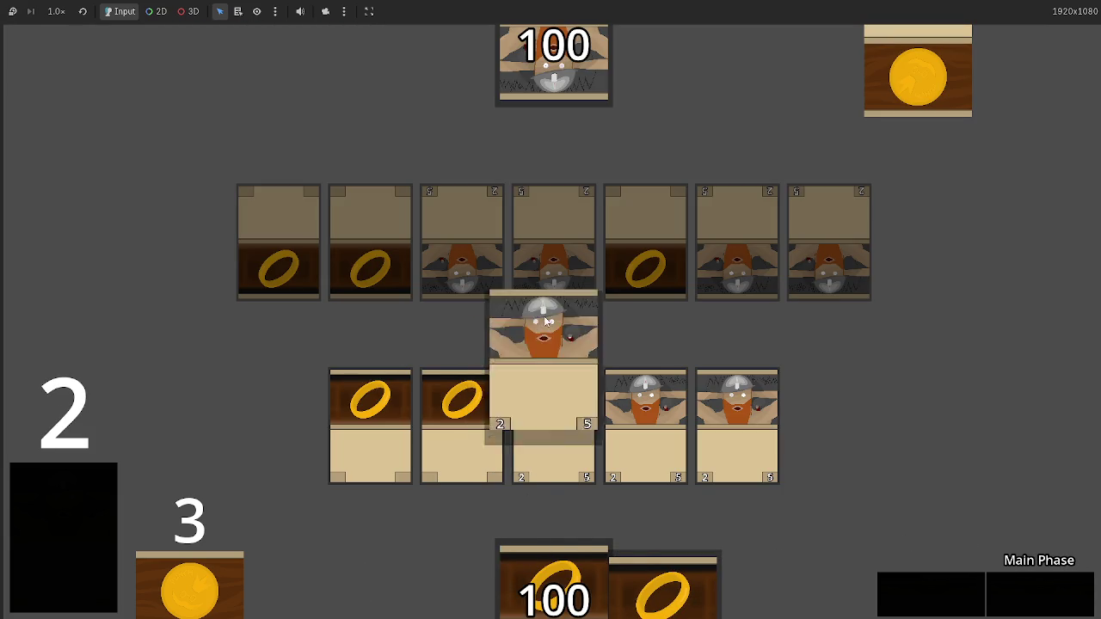
click(537, 597)
click(555, 590)
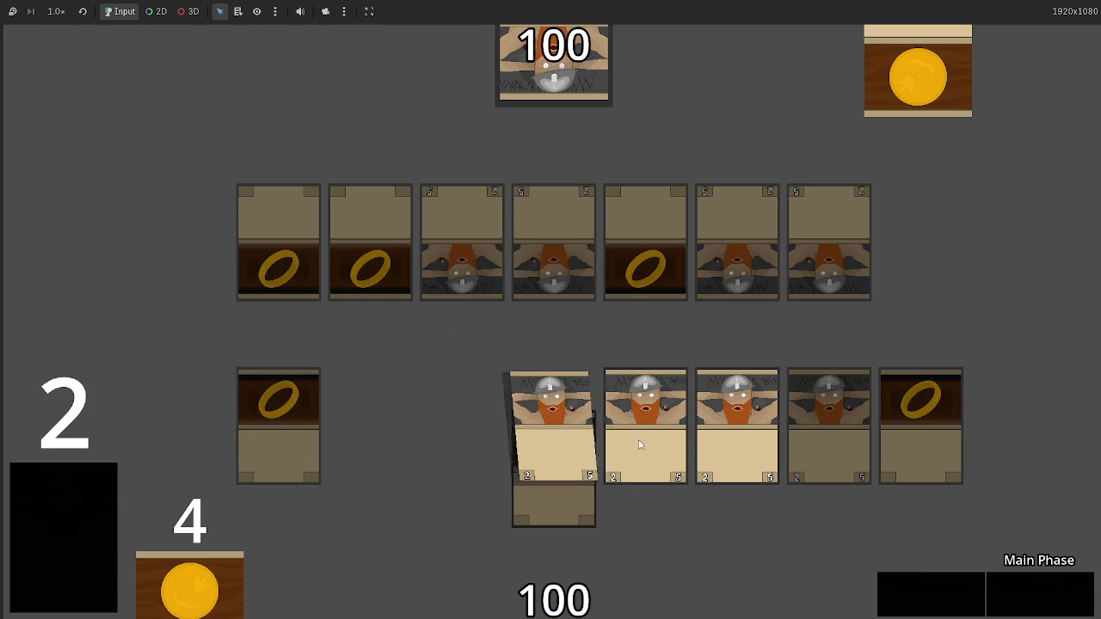
click(951, 612)
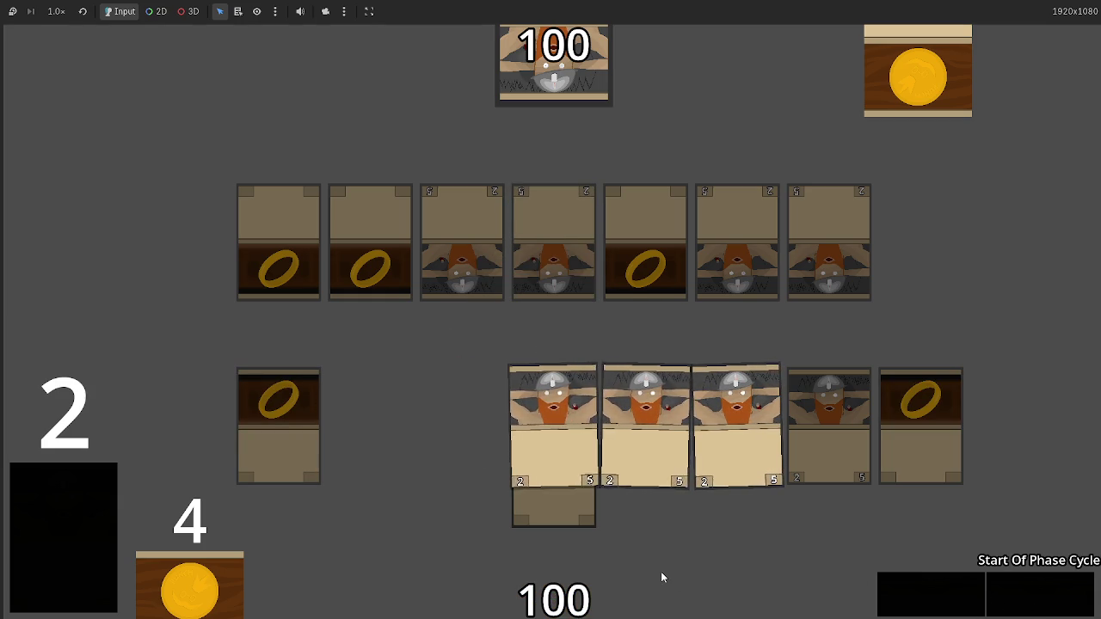
key(alt+Tab)
Unfold the game_phase == 3 block and open a new line after the Attack Phase label line
scroll(386, 207, up, 2)
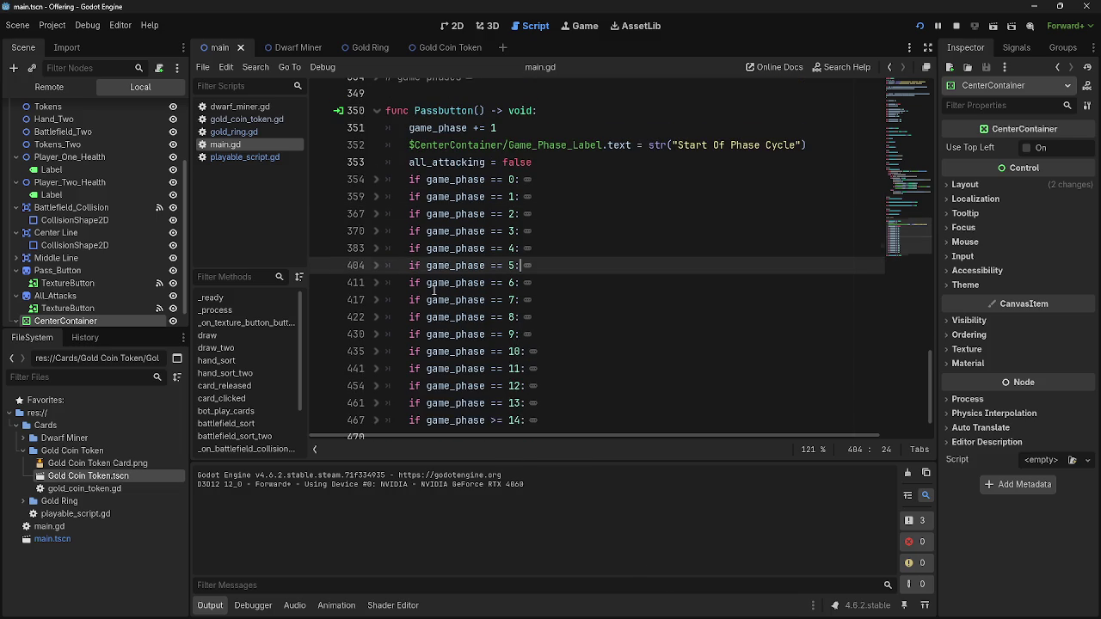
click(377, 231)
scroll(592, 310, down, 3)
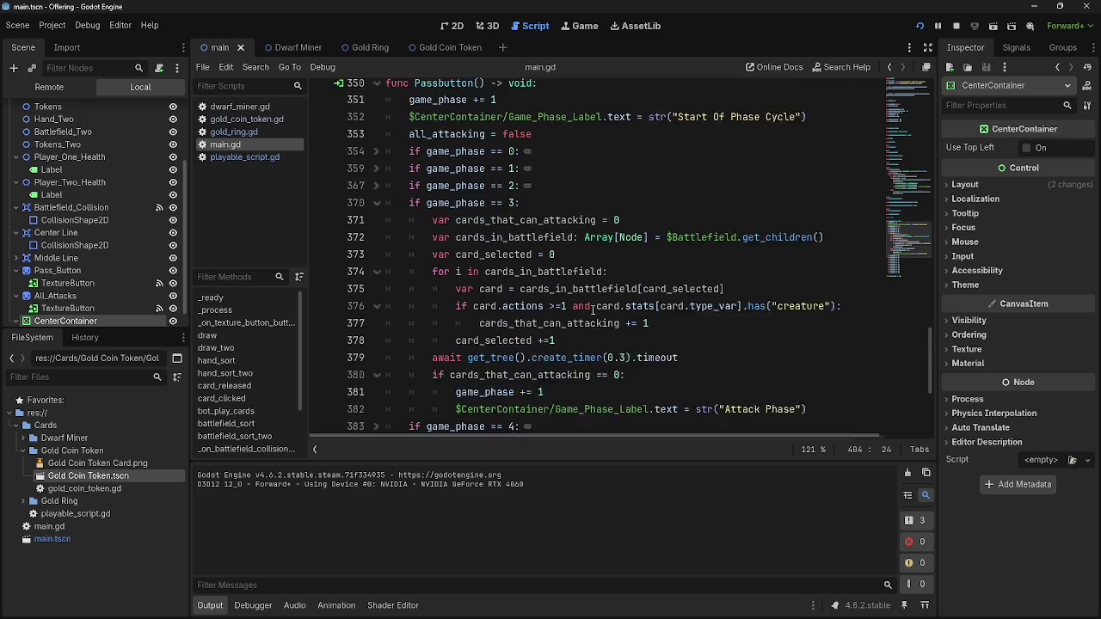
scroll(592, 311, up, 2)
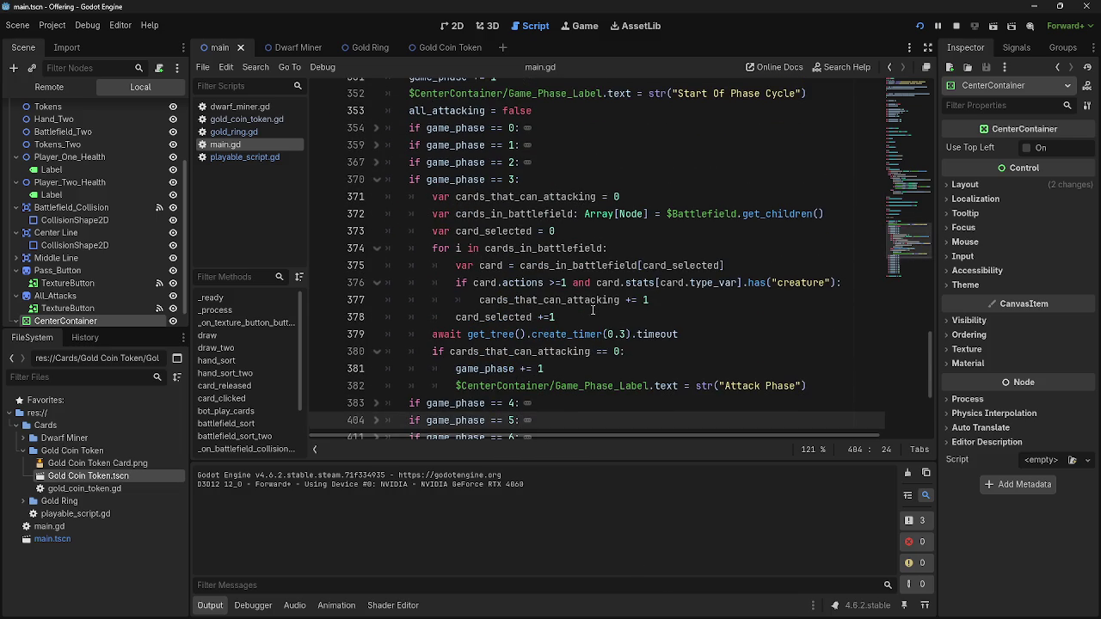
click(833, 385)
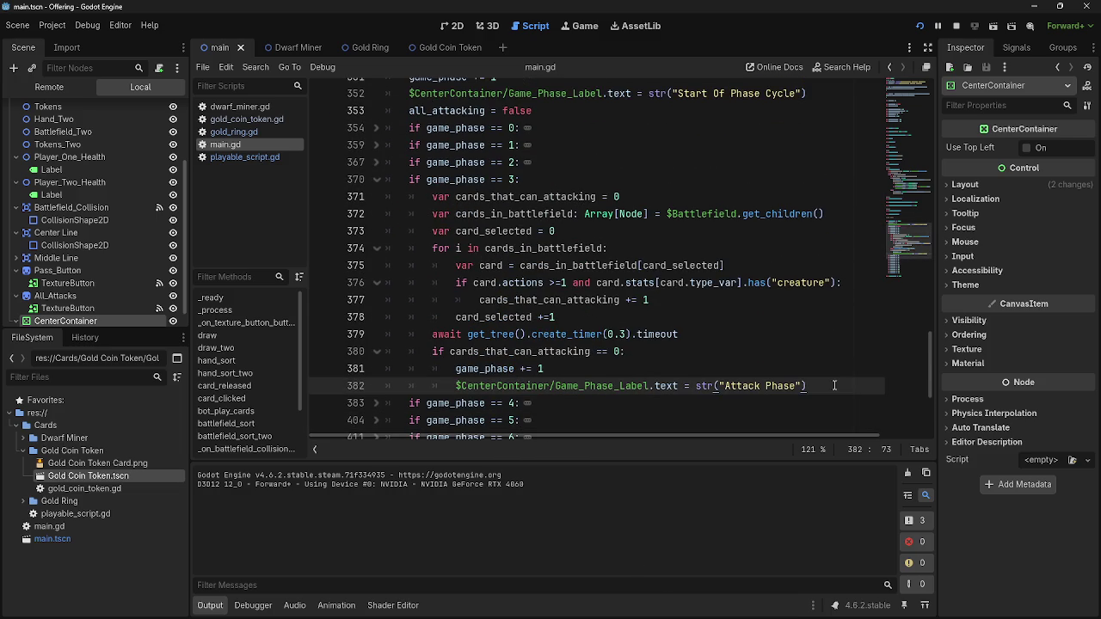
key(Return)
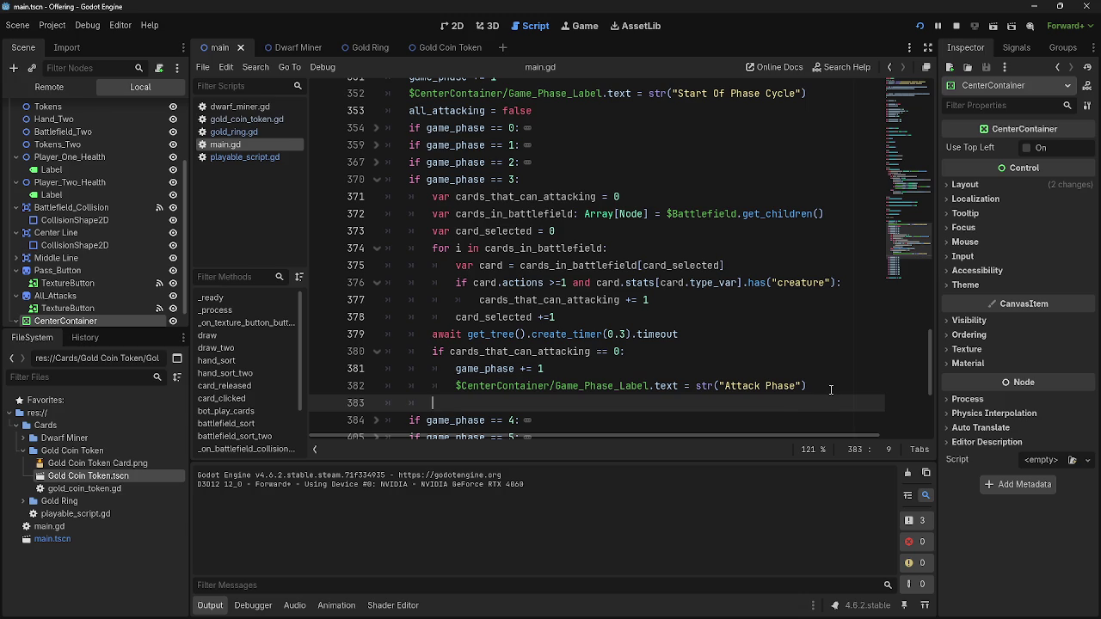
Move the 'Attack Phase' label statement outside the attackers check, then run the game with F5
drag(832, 385, 457, 388)
click(472, 407)
text($CenterContainer/Game_Phase_Label.text = str("Attack Phase"))
drag(821, 386, 363, 387)
key(BackSpace)
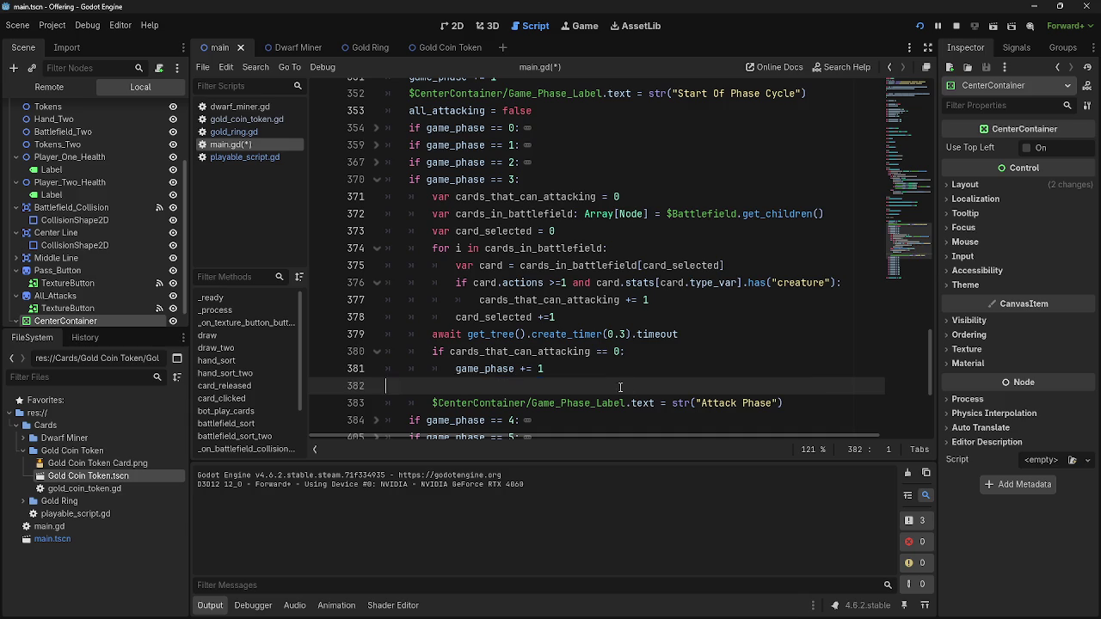
key(BackSpace)
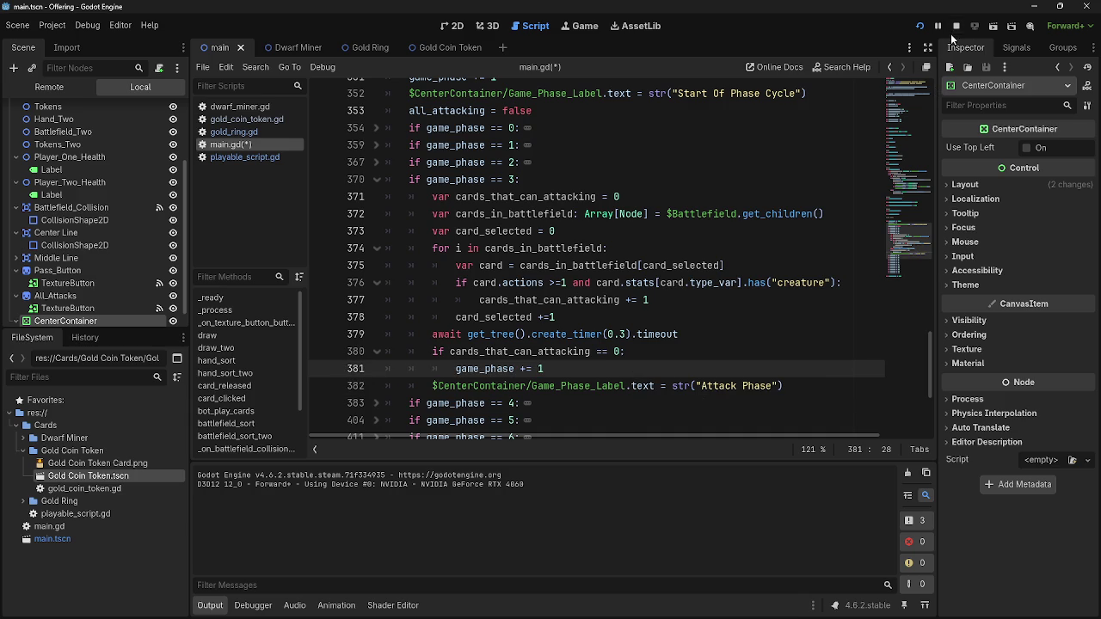
key(F5)
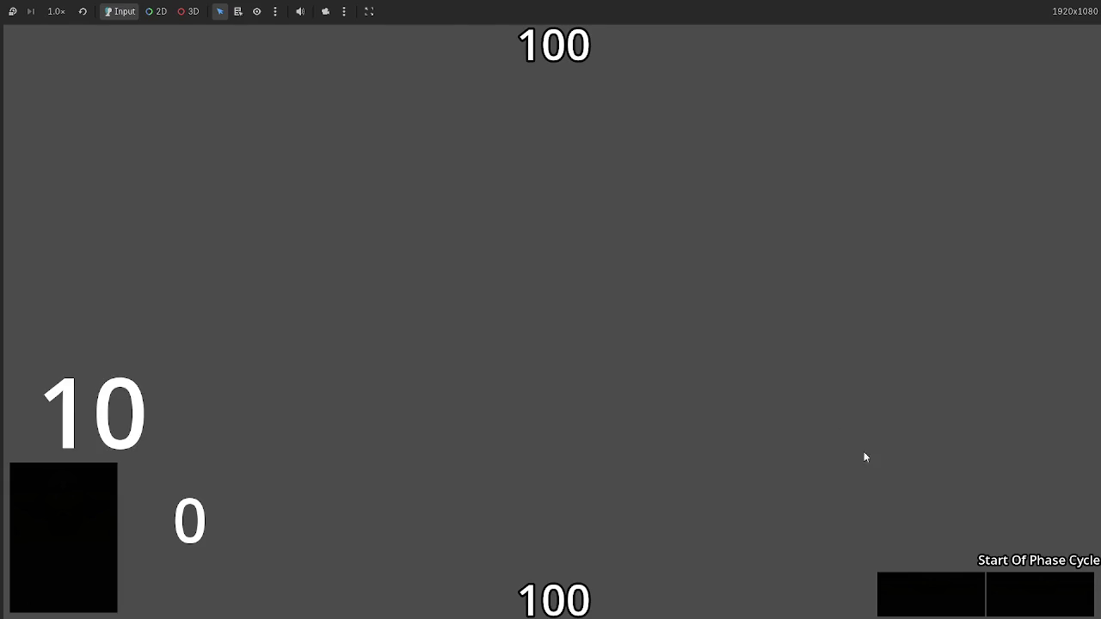
Pass through the turn phases into P2 Attack Phase, leaving player health at 92
click(1002, 606)
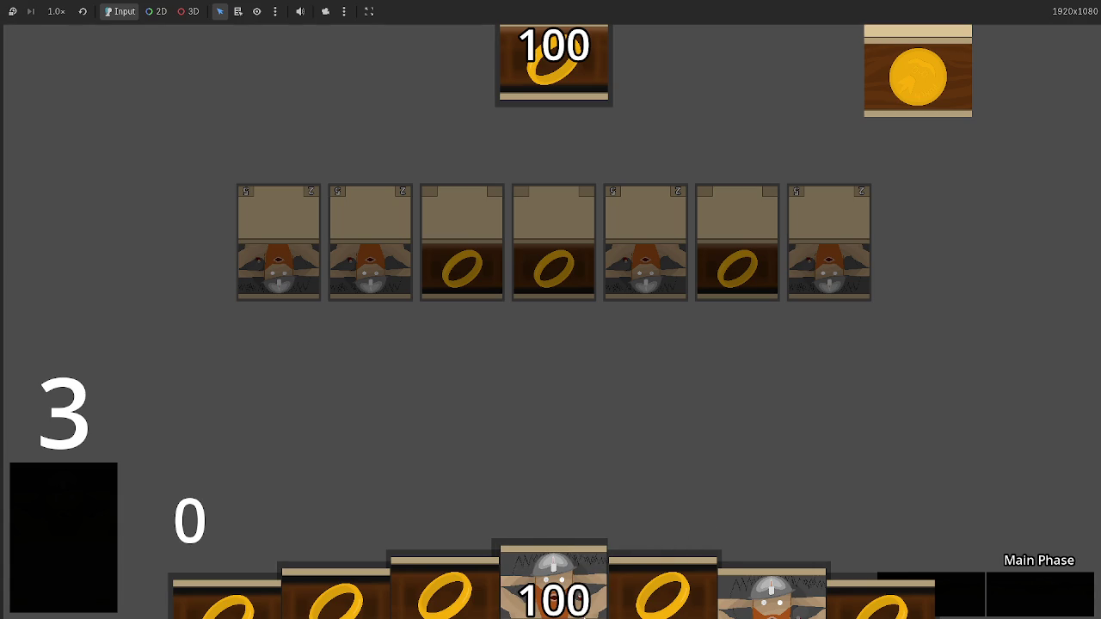
click(679, 580)
click(1051, 597)
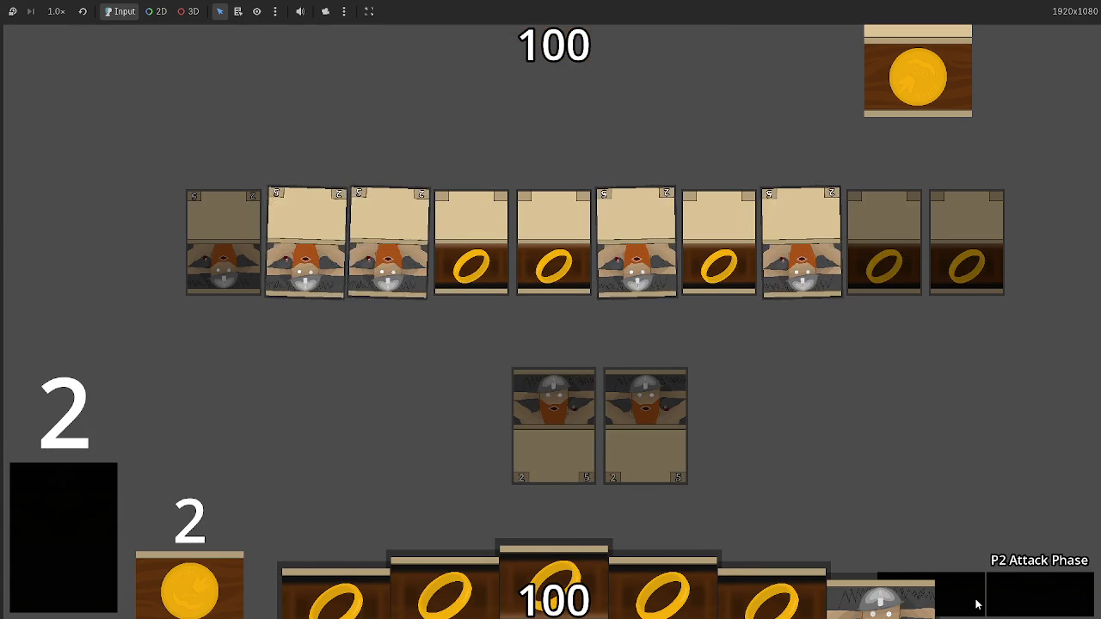
click(1024, 606)
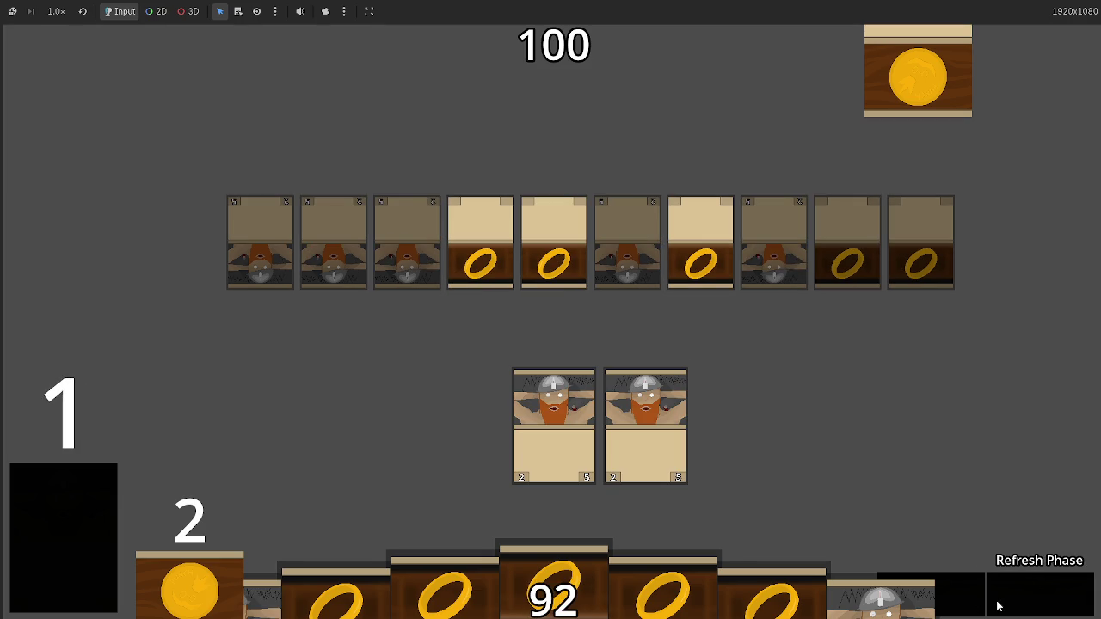
key(alt+Tab)
scroll(516, 361, down, 1)
Unfold and refold the game_phase 11–13 blocks to reach the phase 11 label code
scroll(516, 361, down, 5)
click(393, 335)
click(376, 334)
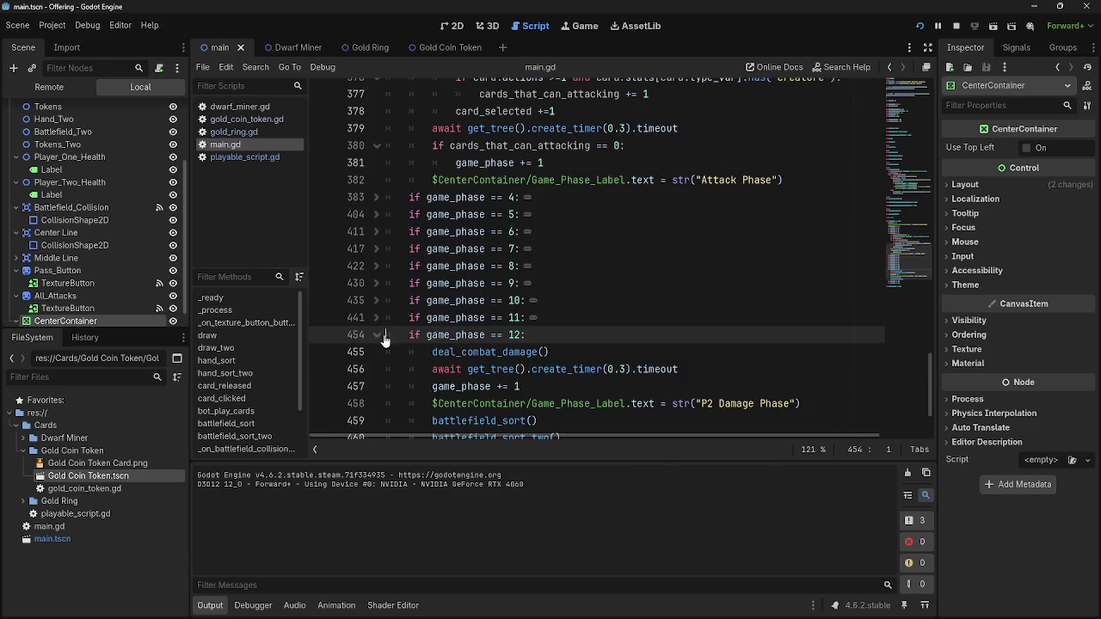
scroll(384, 342, down, 3)
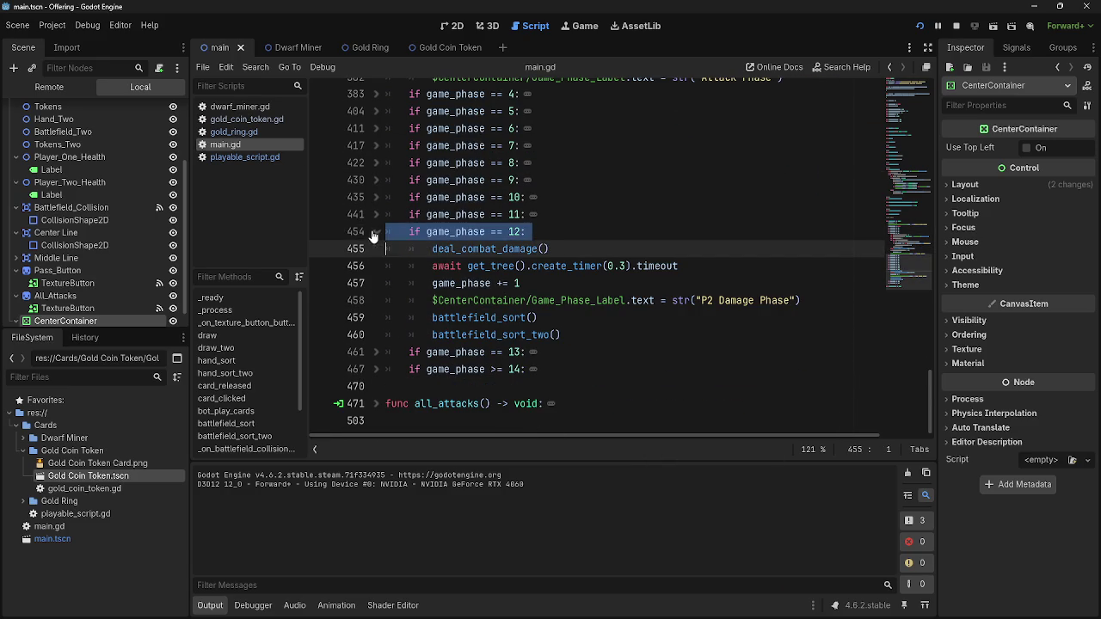
click(376, 231)
click(376, 248)
click(568, 229)
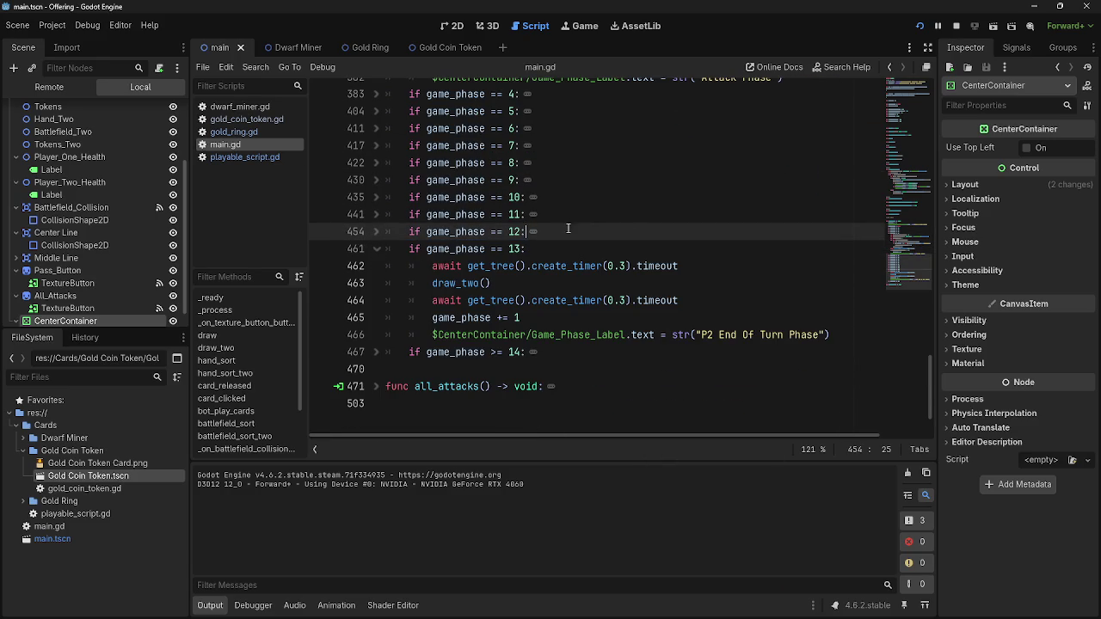
click(376, 214)
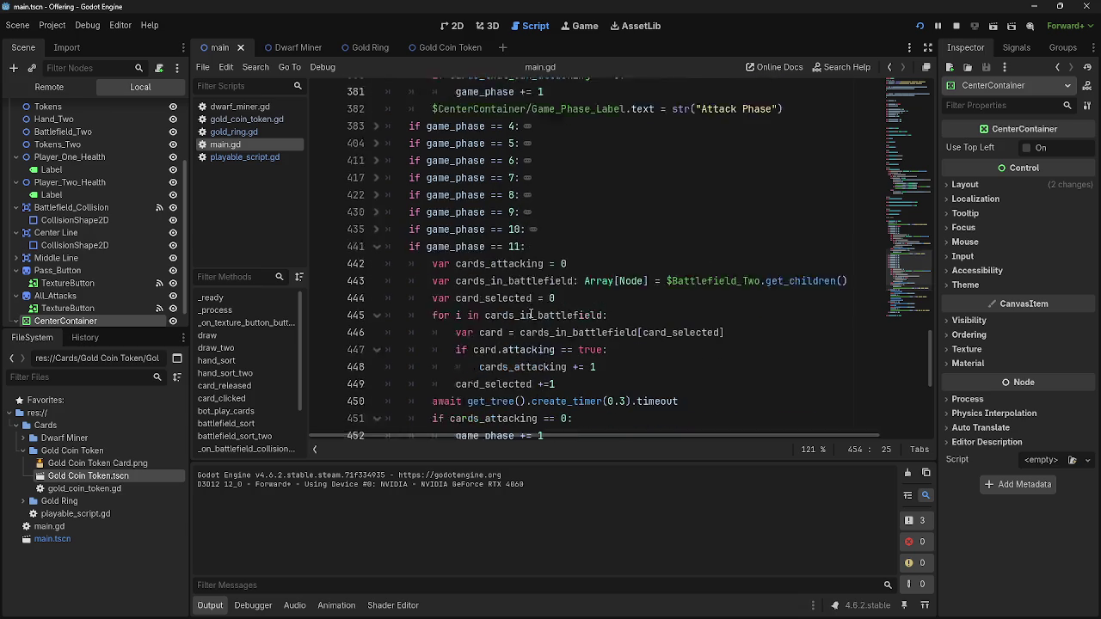
scroll(664, 359, down, 3)
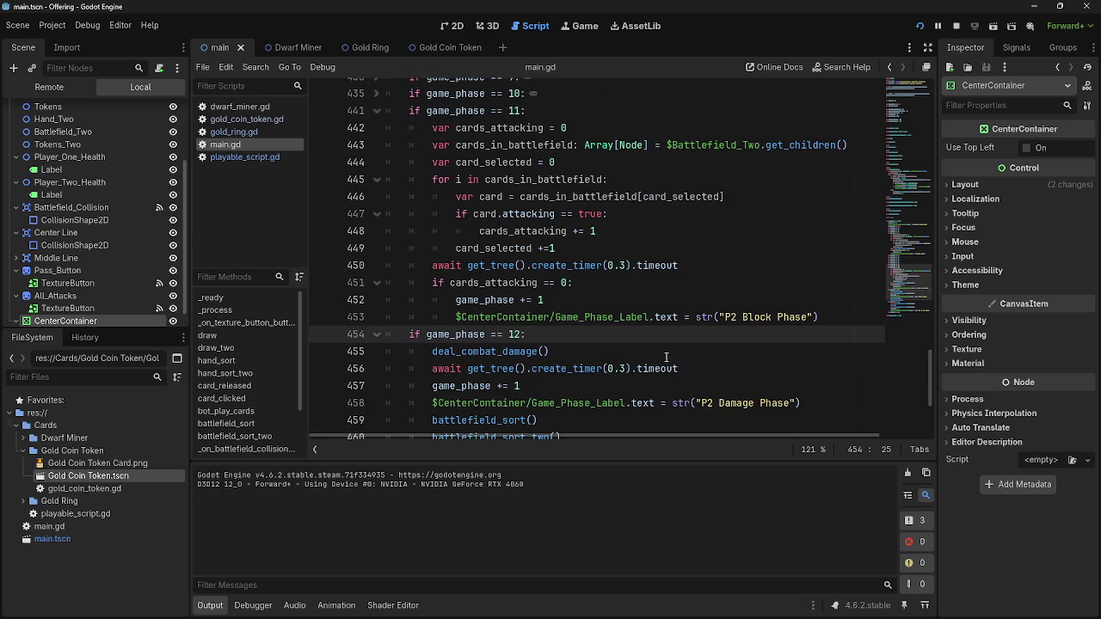
Outdent the 'P2 Block Phase' label line out of its if block, fold phases 11–13, and run the project
click(822, 317)
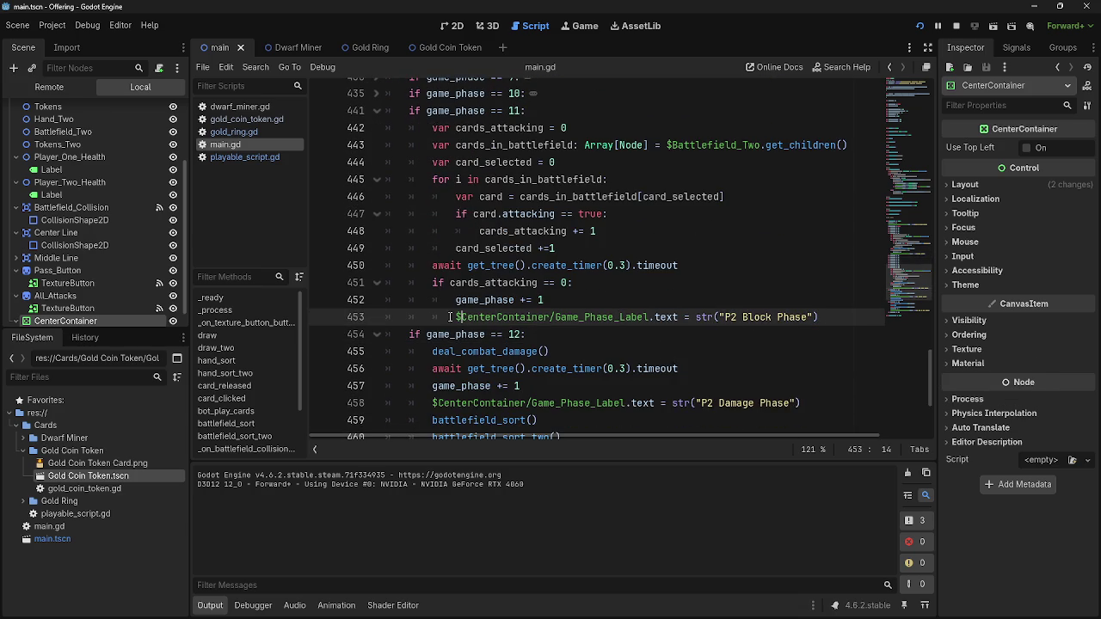
key(BackSpace)
click(376, 111)
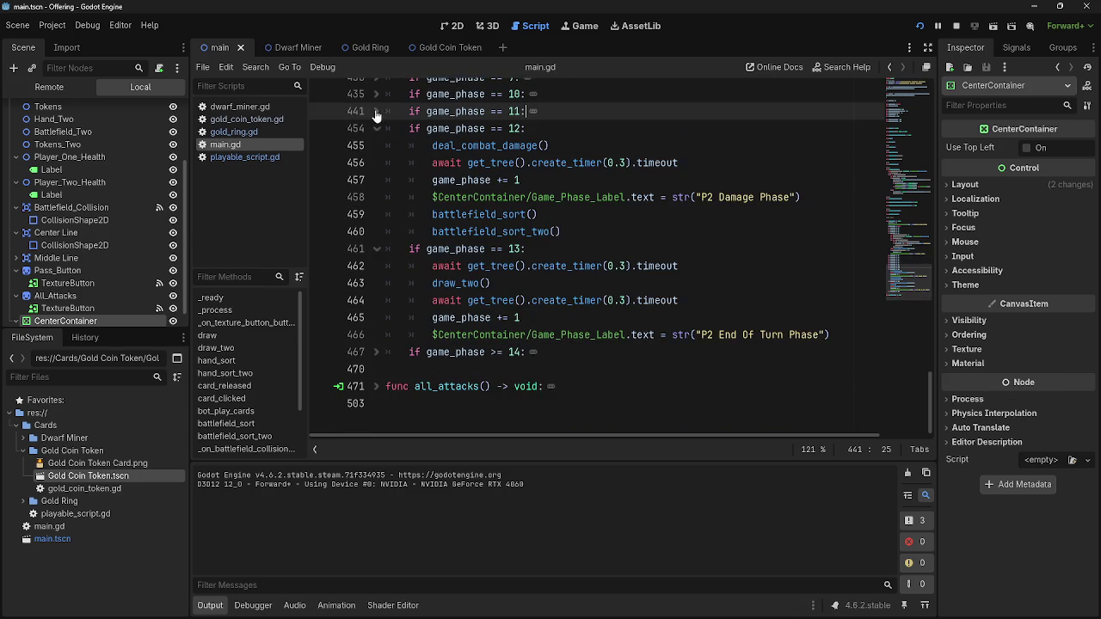
click(375, 128)
click(376, 145)
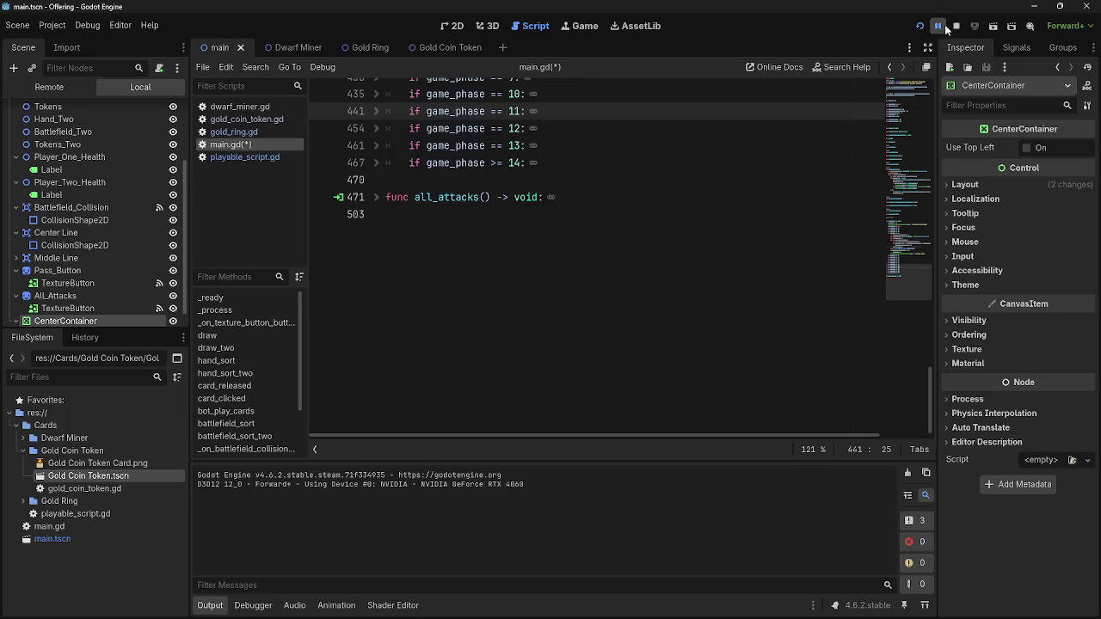
click(919, 29)
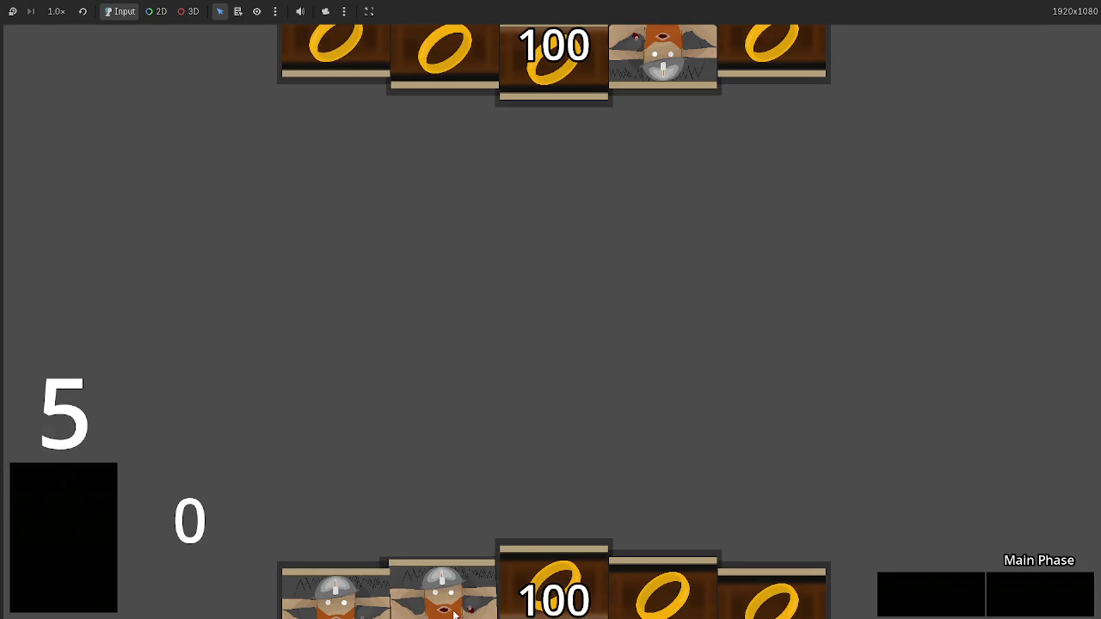
Play two dwarf cards and pass, then stop and relaunch the game
click(442, 589)
click(763, 593)
click(1040, 593)
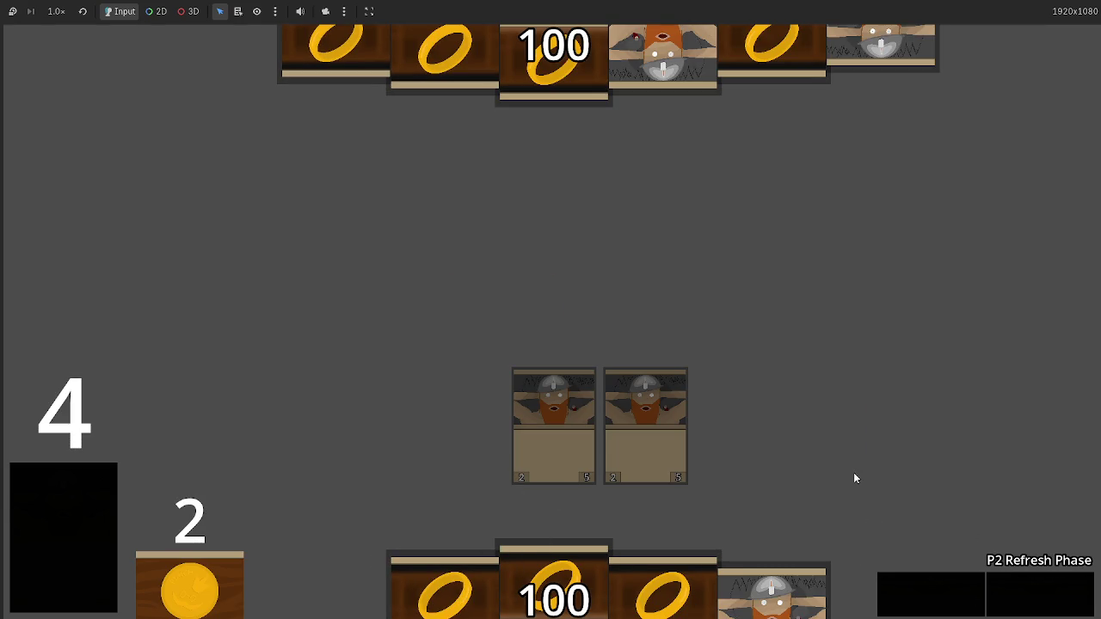
key(F8)
click(918, 28)
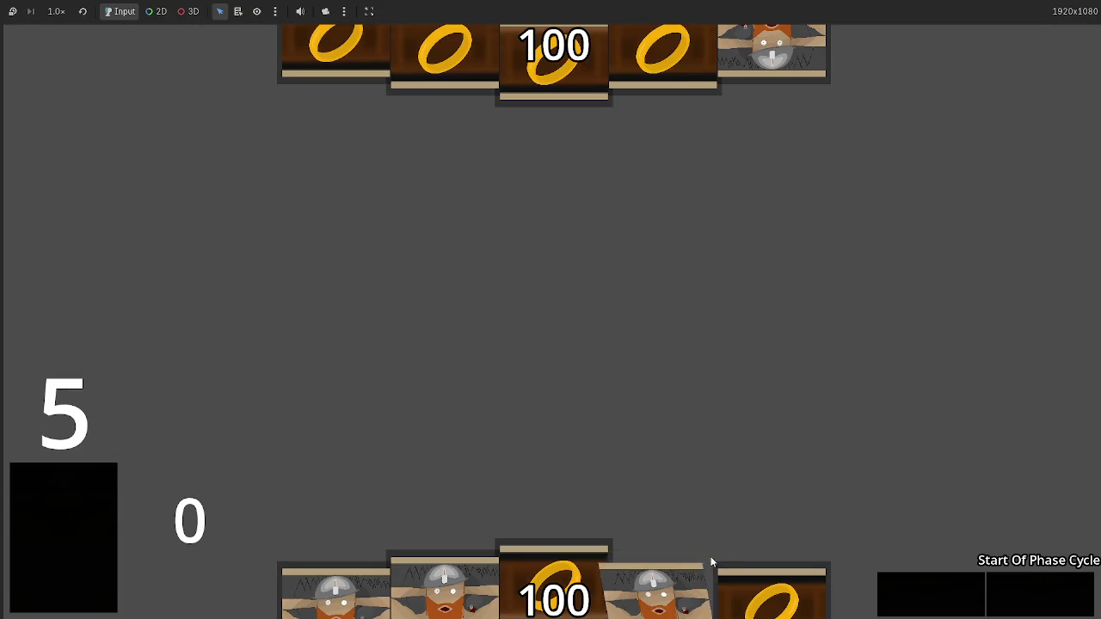
Play three dwarf cards onto the board and pass through to the Attack Phase
click(662, 585)
click(651, 381)
click(634, 600)
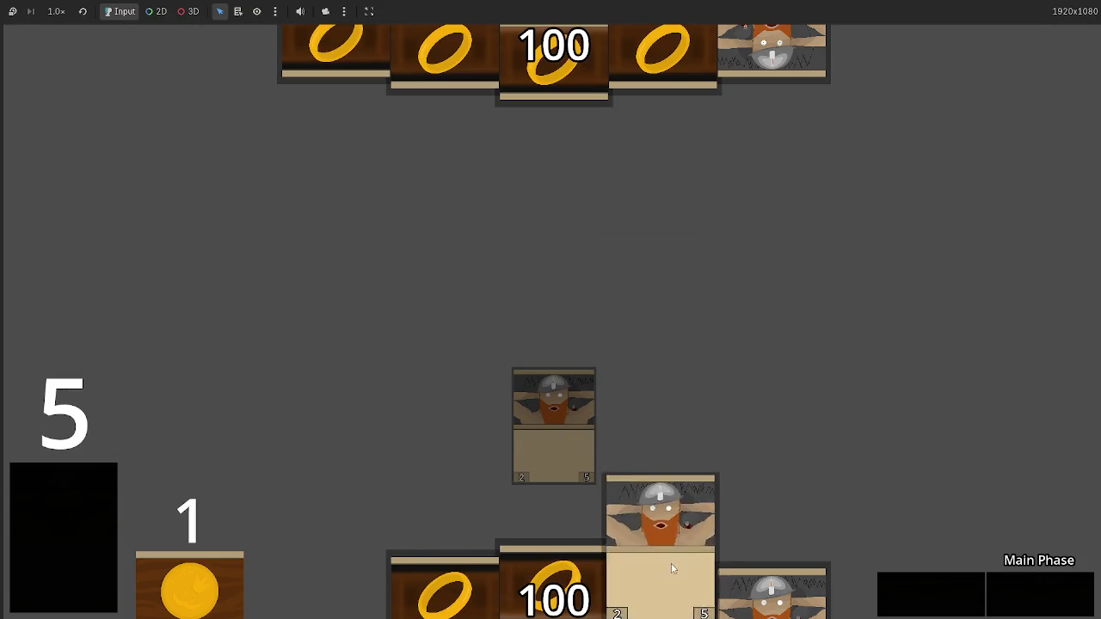
click(672, 450)
drag(444, 585, 467, 384)
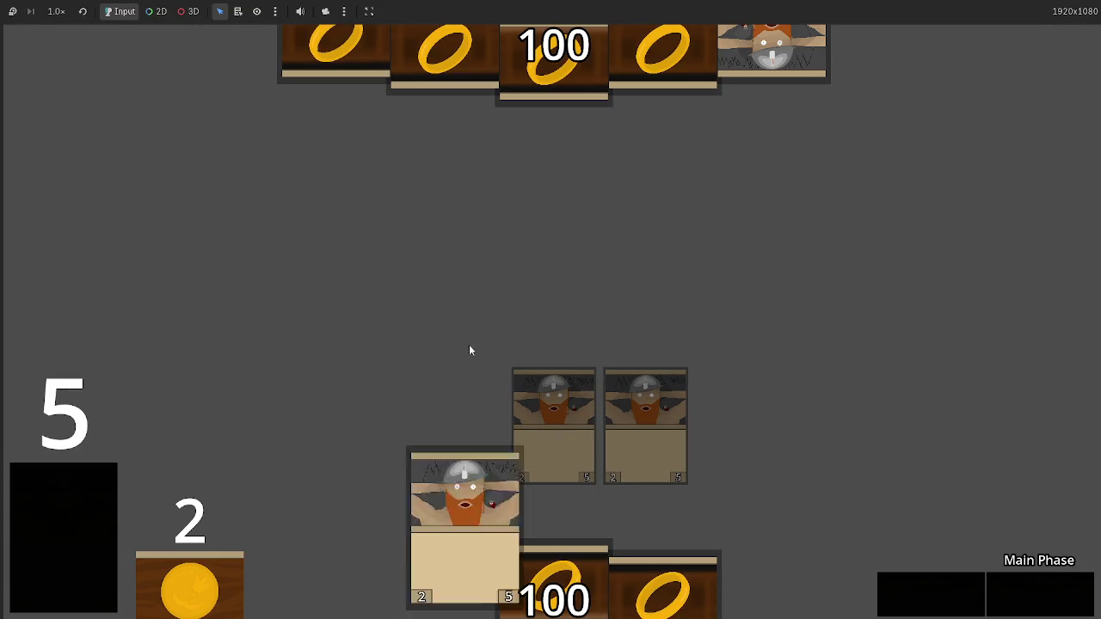
click(954, 591)
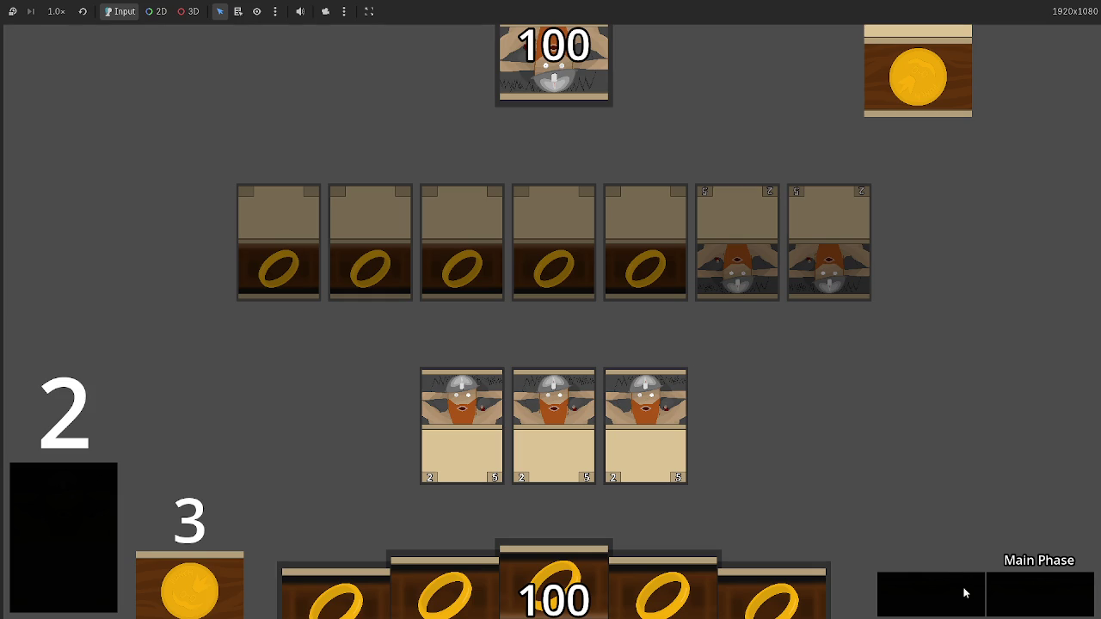
click(1013, 601)
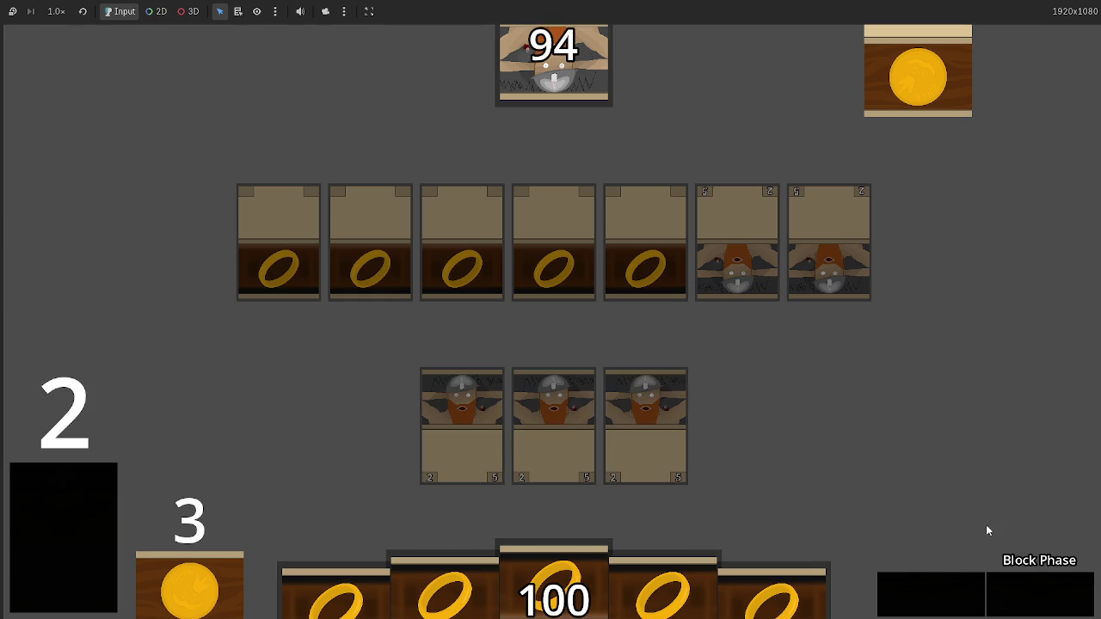
key(alt+Tab)
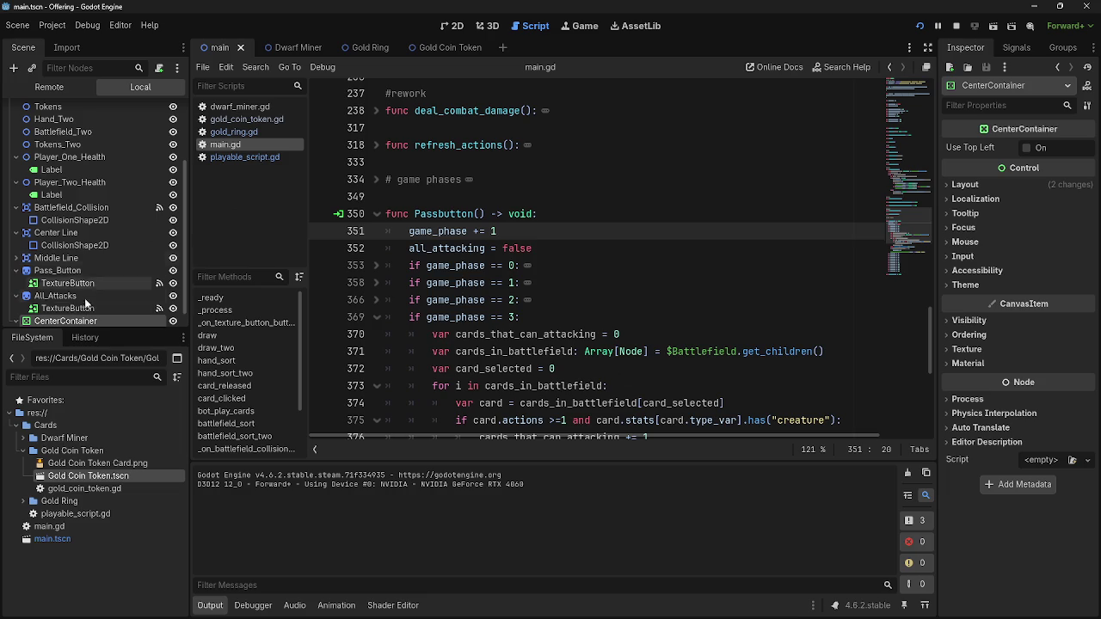
Select the All_Attacks node and unfold the game_phase == 3 block in main.gd
click(60, 296)
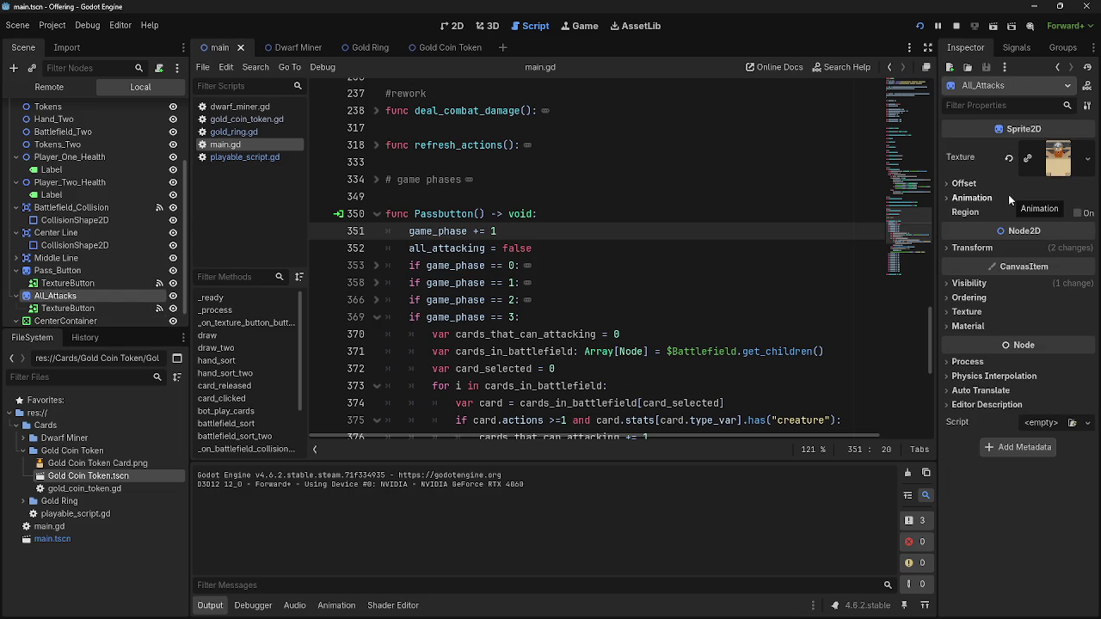
click(375, 317)
scroll(597, 347, down, 1)
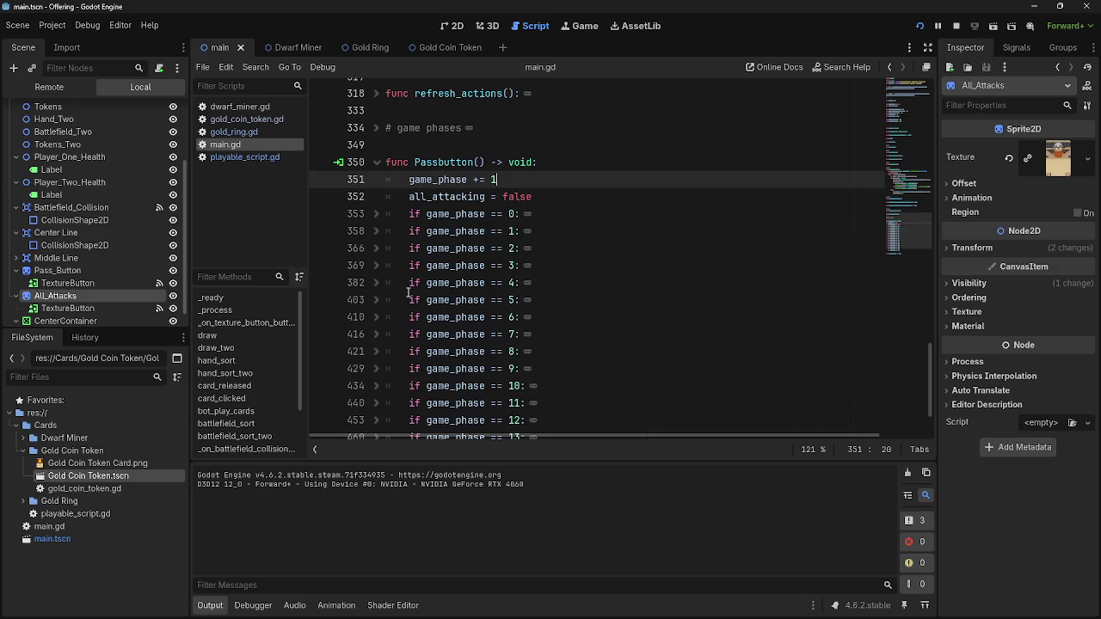
click(393, 283)
click(384, 284)
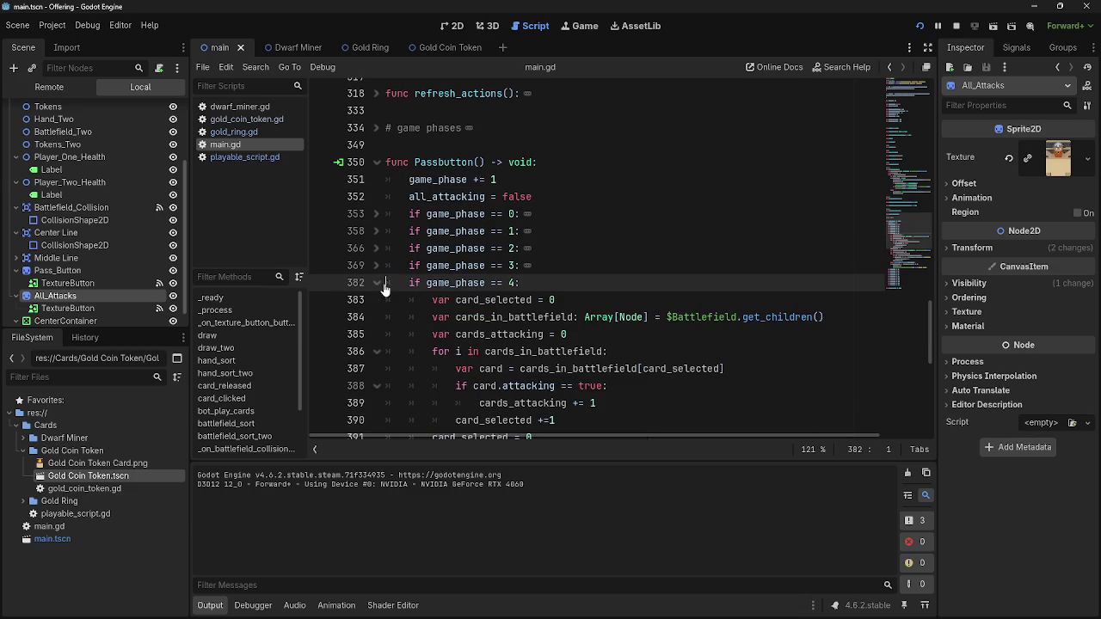
scroll(536, 416, down, 6)
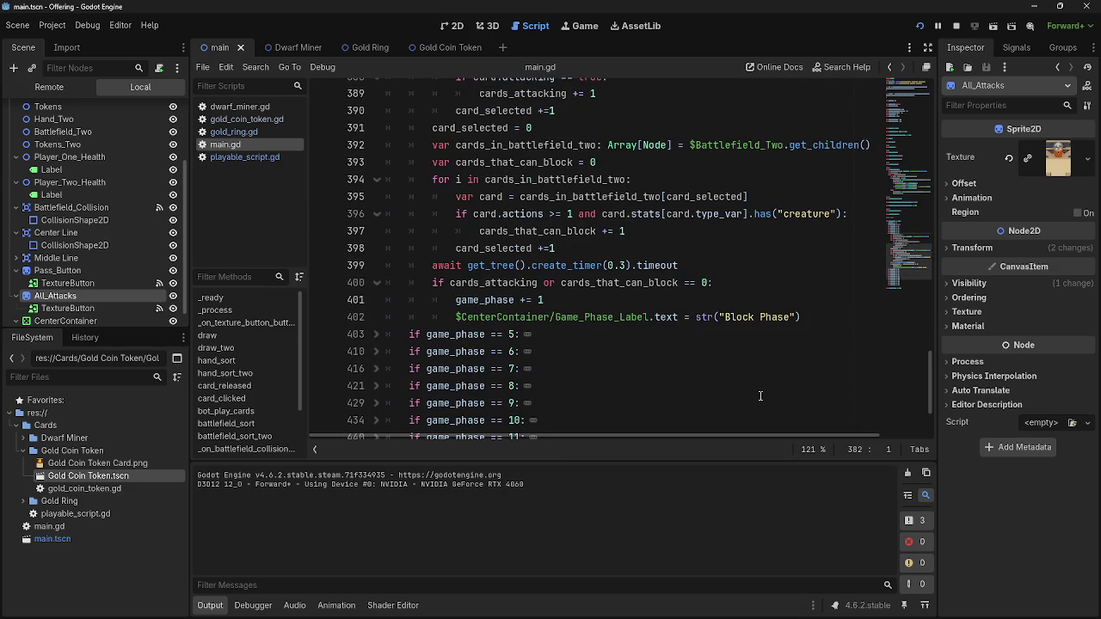
scroll(760, 395, up, 1)
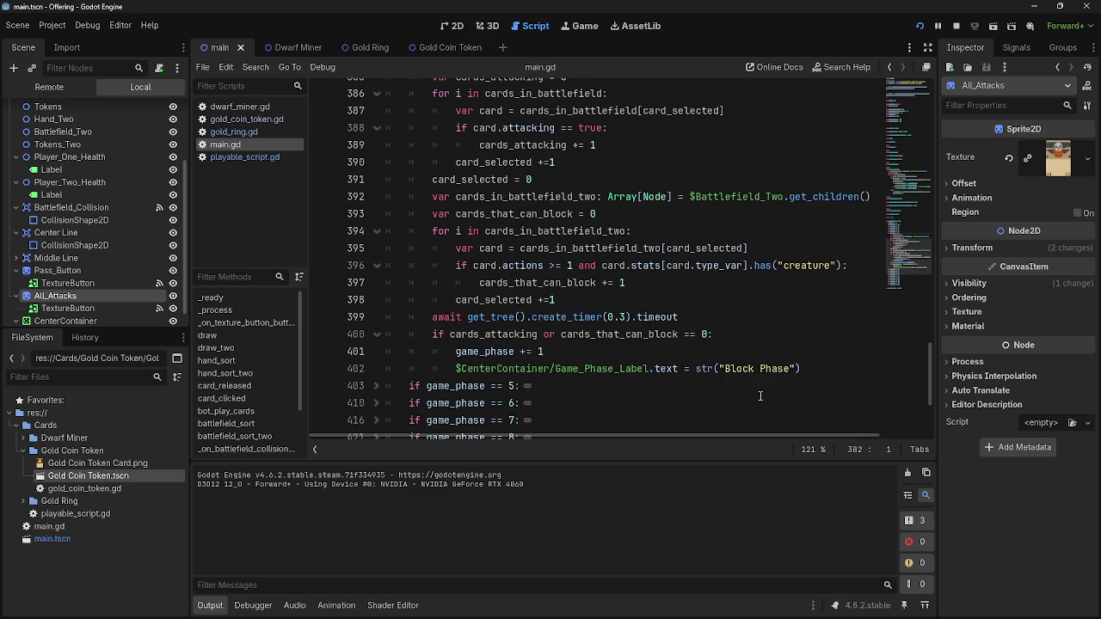
scroll(623, 315, up, 3)
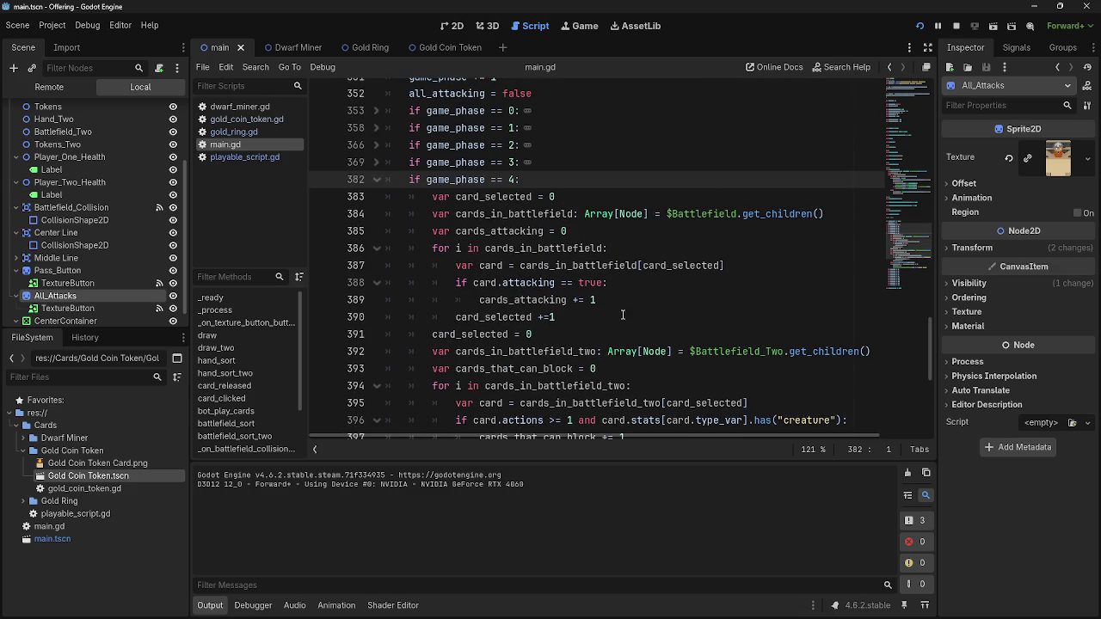
click(375, 179)
click(376, 162)
scroll(788, 323, down, 1)
Insert a $All_Attacks reference on a new line right after 'if game_phase == 3:'
click(805, 327)
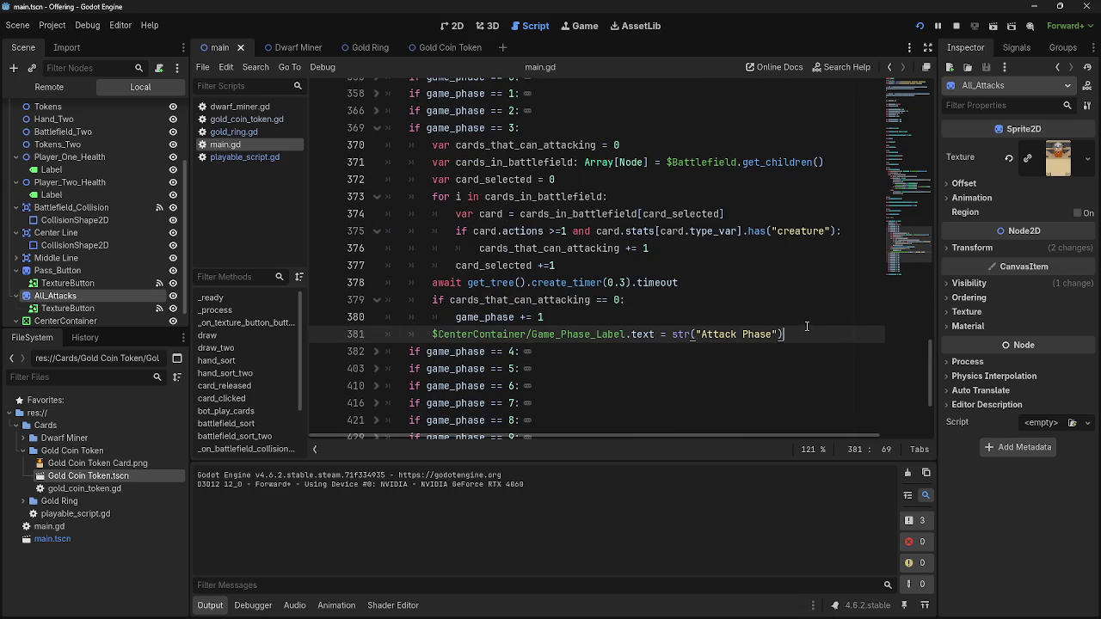
click(655, 141)
click(655, 134)
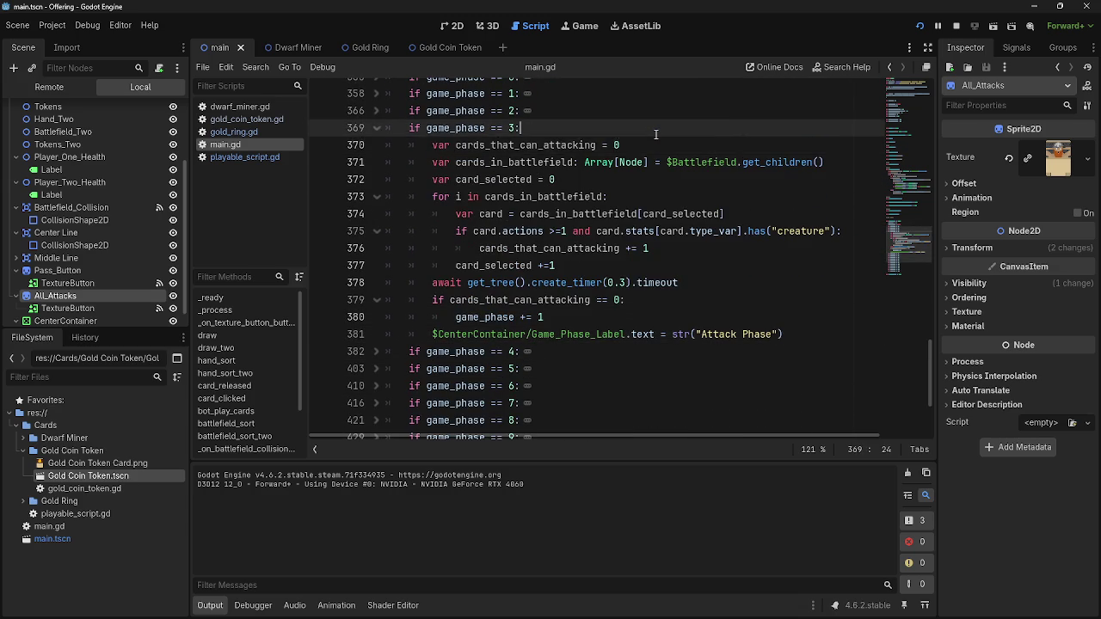
key(Return)
drag(85, 296, 526, 148)
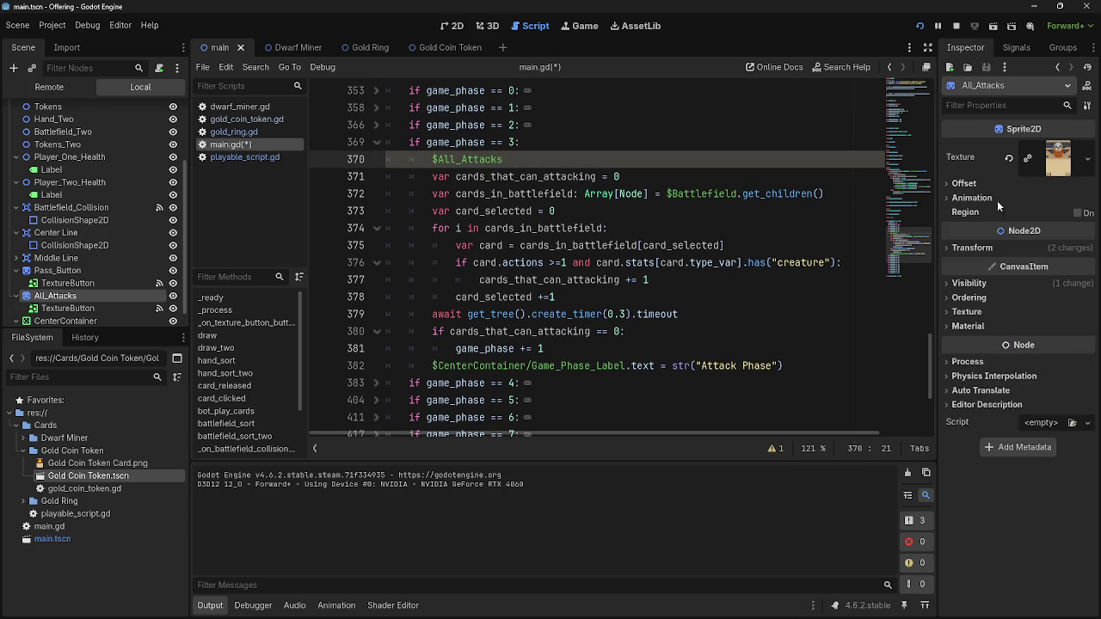
Complete the phase 3 line as '$All_Attacks.visible = true'
click(990, 282)
mouse_move(986, 299)
mouse_down()
mouse_move(848, 284)
mouse_move(522, 161)
mouse_up()
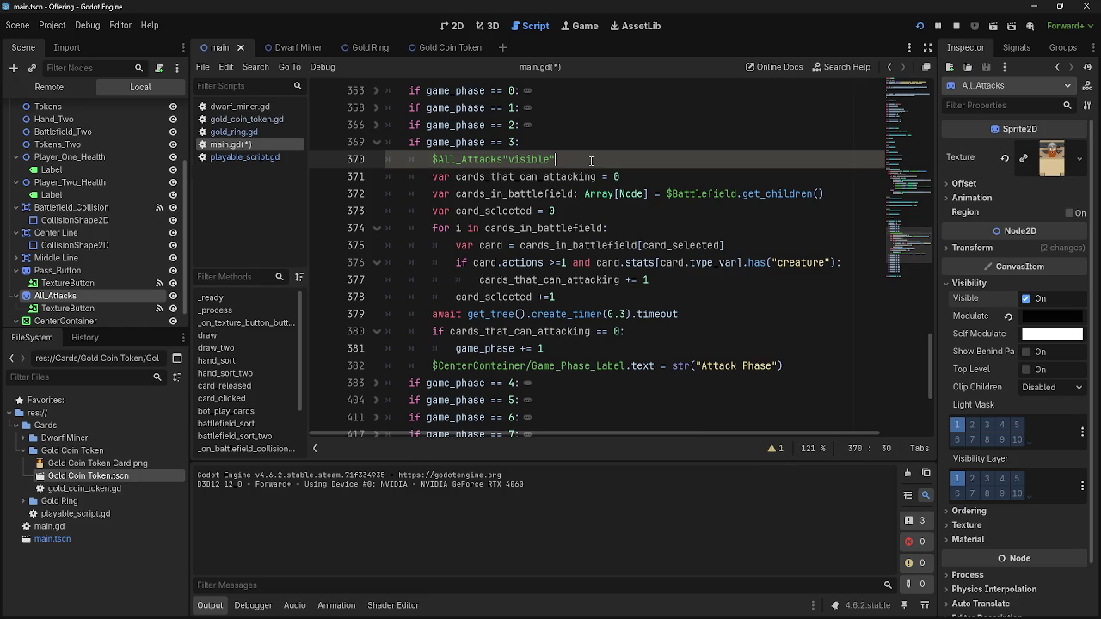
key(BackSpace)
key(BackSpace)
key(BackSpace)
key(BackSpace)
key(BackSpace)
key(BackSpace)
text(visible)
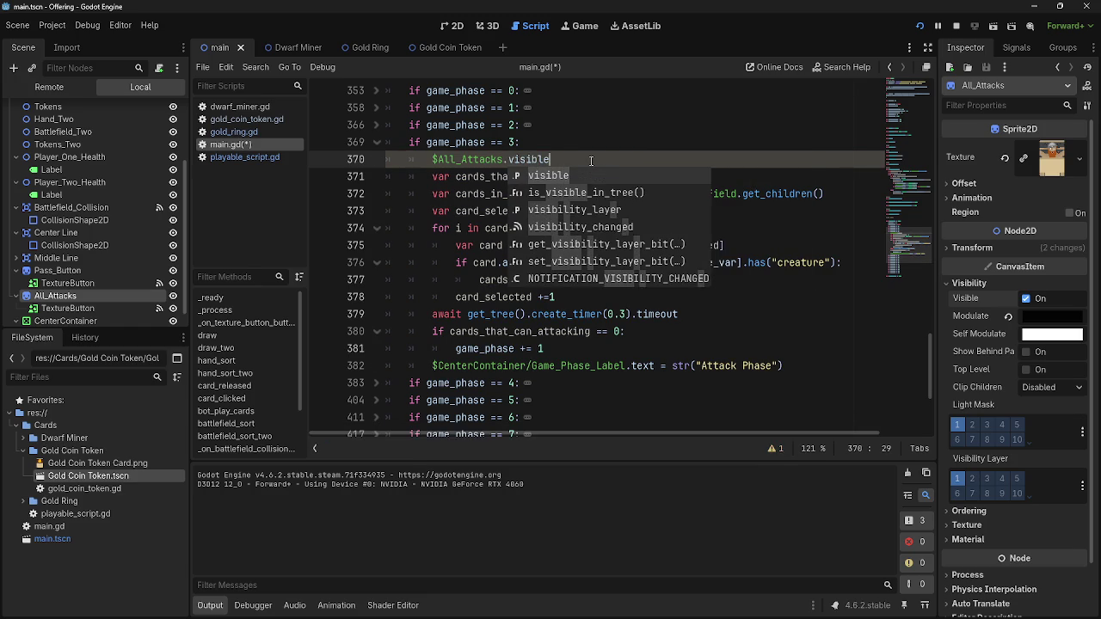
text( = false)
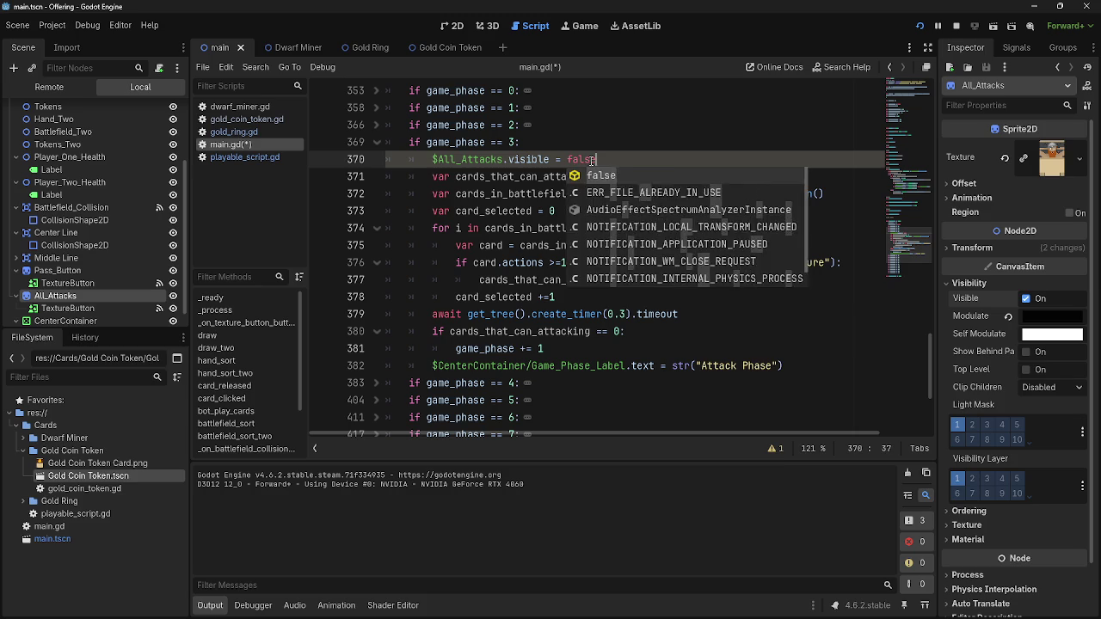
key(BackSpace)
key(BackSpace)
key(BackSpace)
text(true)
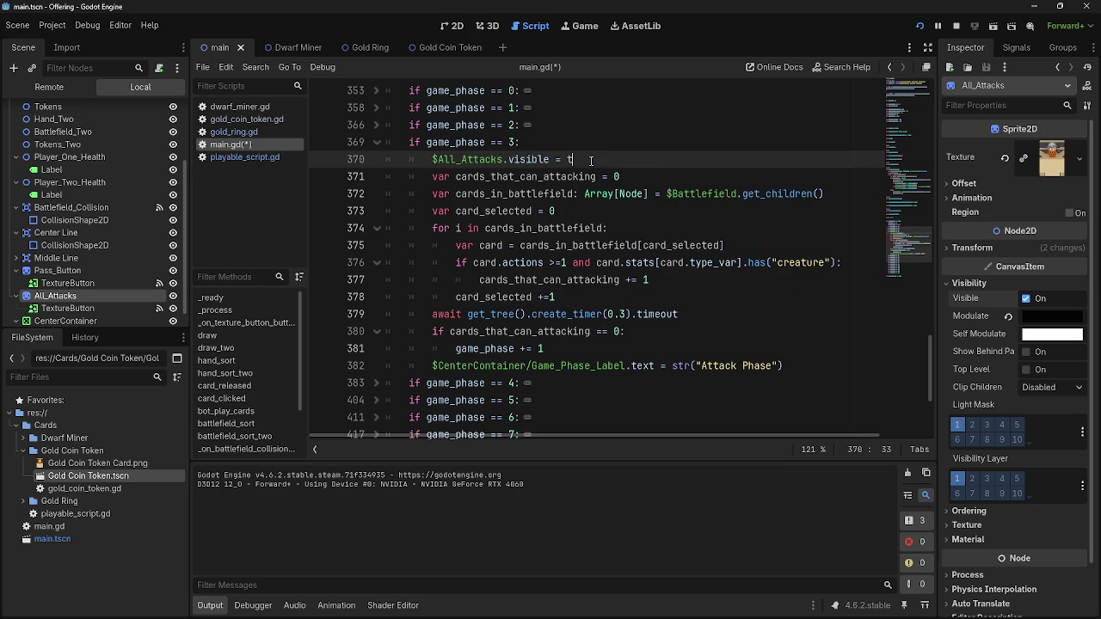
drag(593, 159, 421, 161)
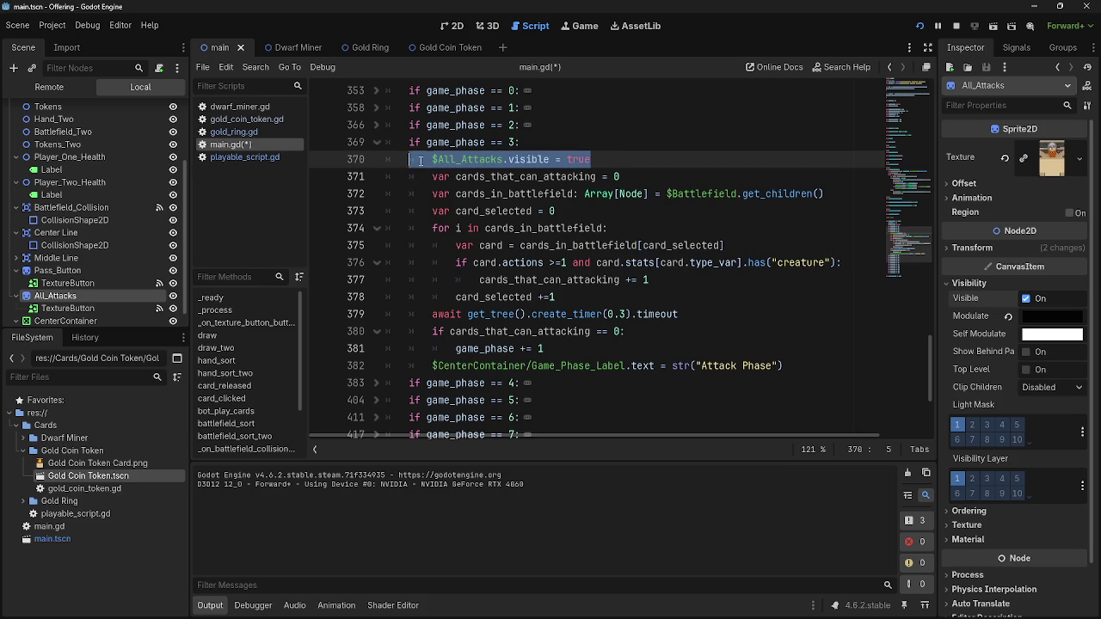
Fold the phase 3 block and hide the All_Attacks node by default in the Inspector
click(378, 144)
scroll(384, 215, up, 3)
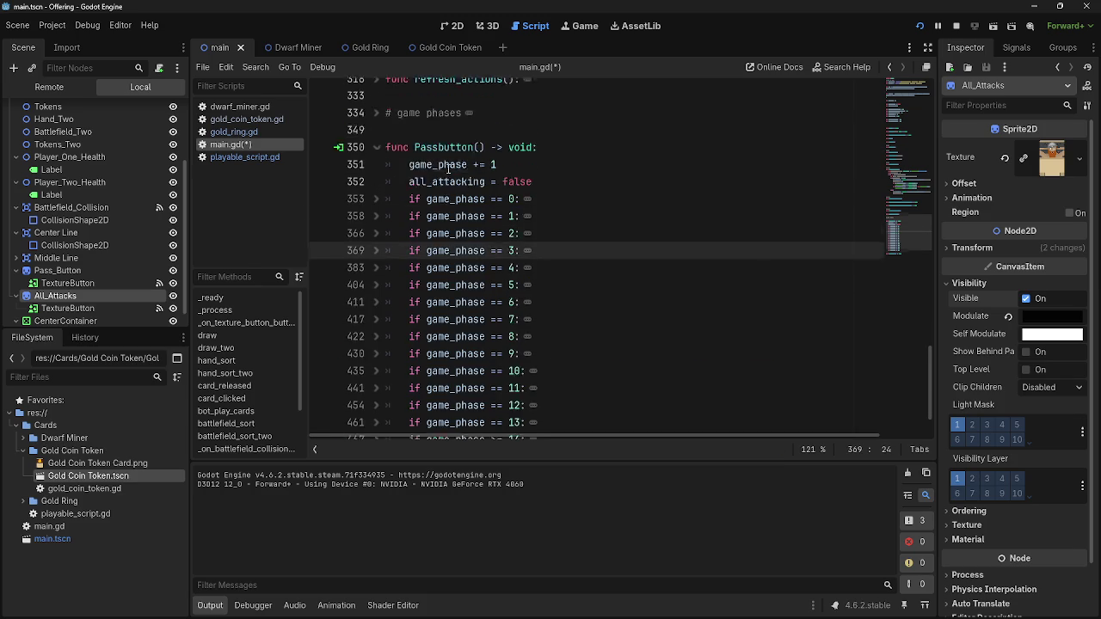
click(1026, 299)
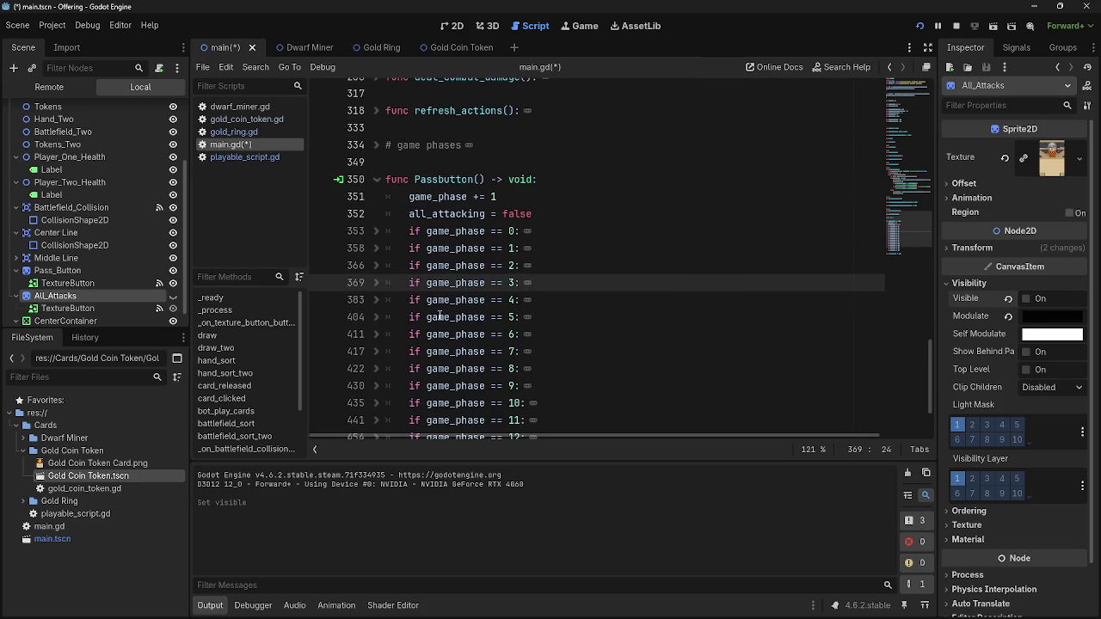
Add '$All_Attacks.visible = false' under 'if game_phase == 4:' and run the game with F5
click(363, 304)
scroll(632, 299, down, 5)
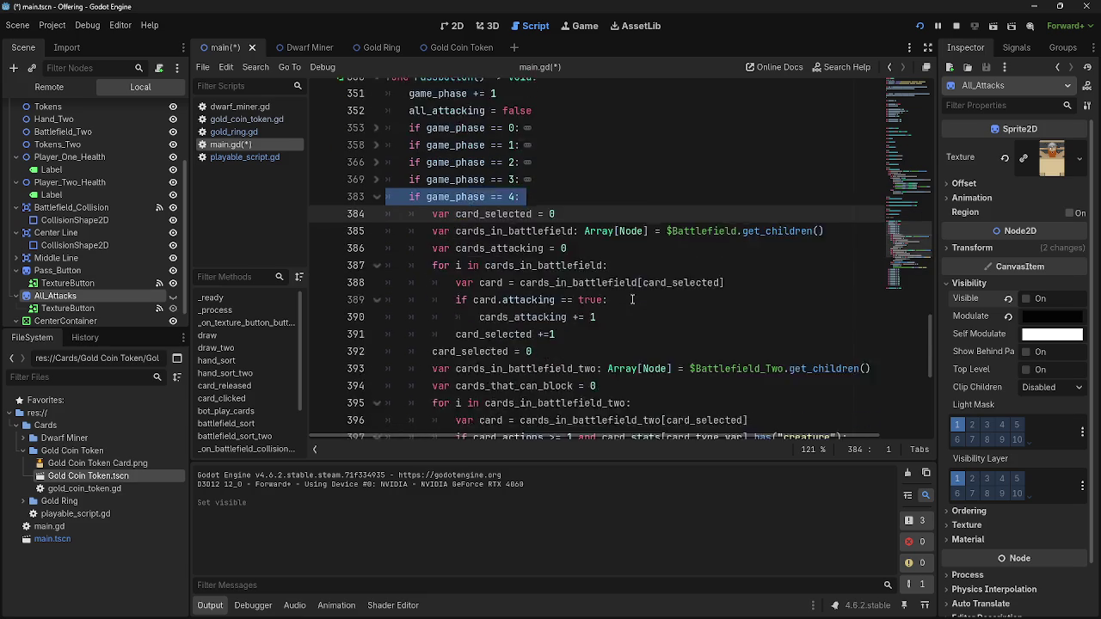
scroll(649, 316, up, 2)
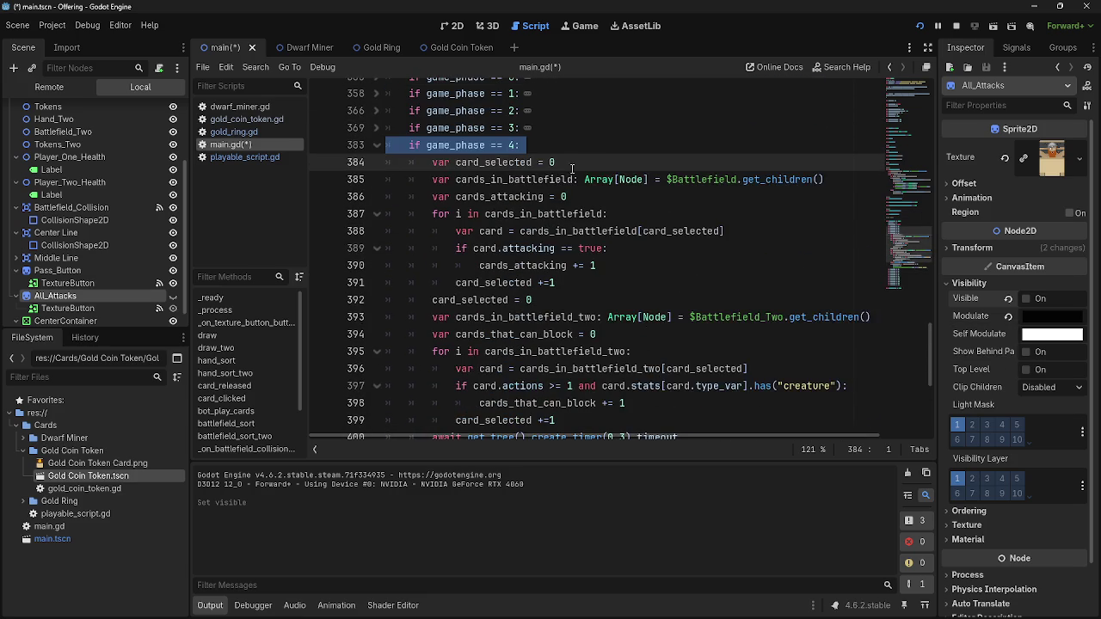
click(598, 143)
key(Return)
text($All_Attacks.visible = true)
key(BackSpace)
key(BackSpace)
key(BackSpace)
text(false)
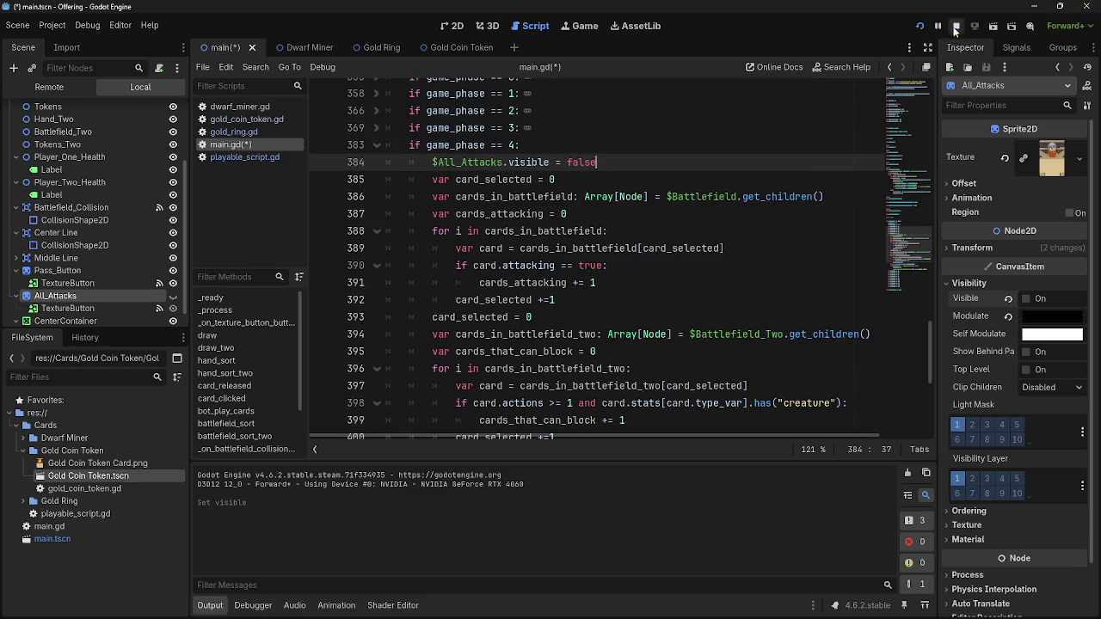
key(F5)
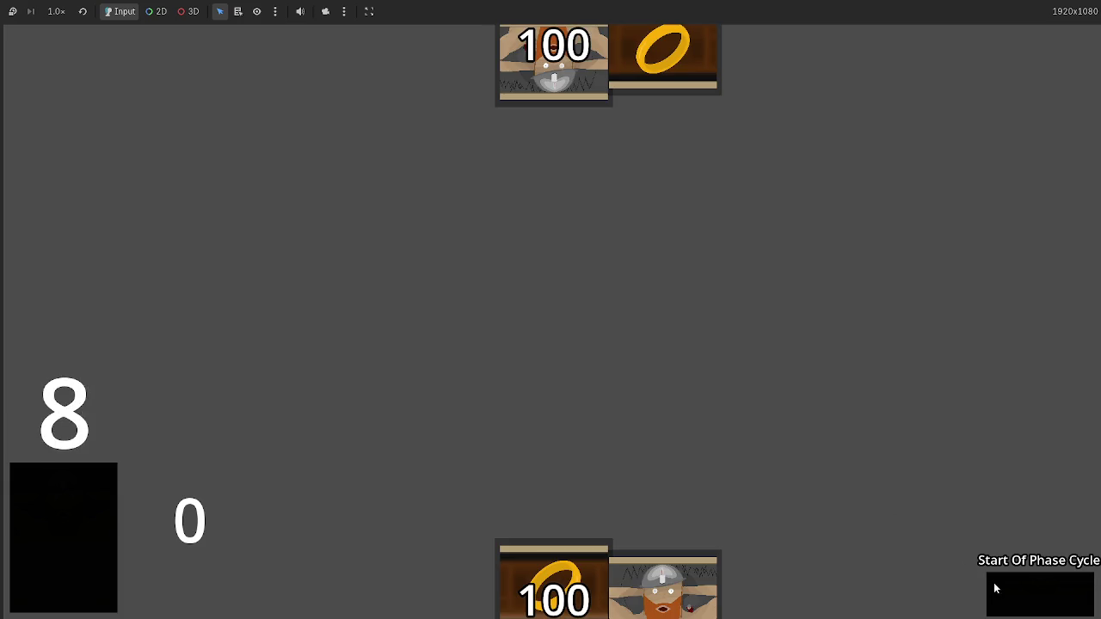
Play two dwarf cards, advance into the Attack Phase, use All_Attacks, then stop the game with F8
drag(687, 568, 669, 422)
drag(662, 576, 620, 344)
click(1013, 596)
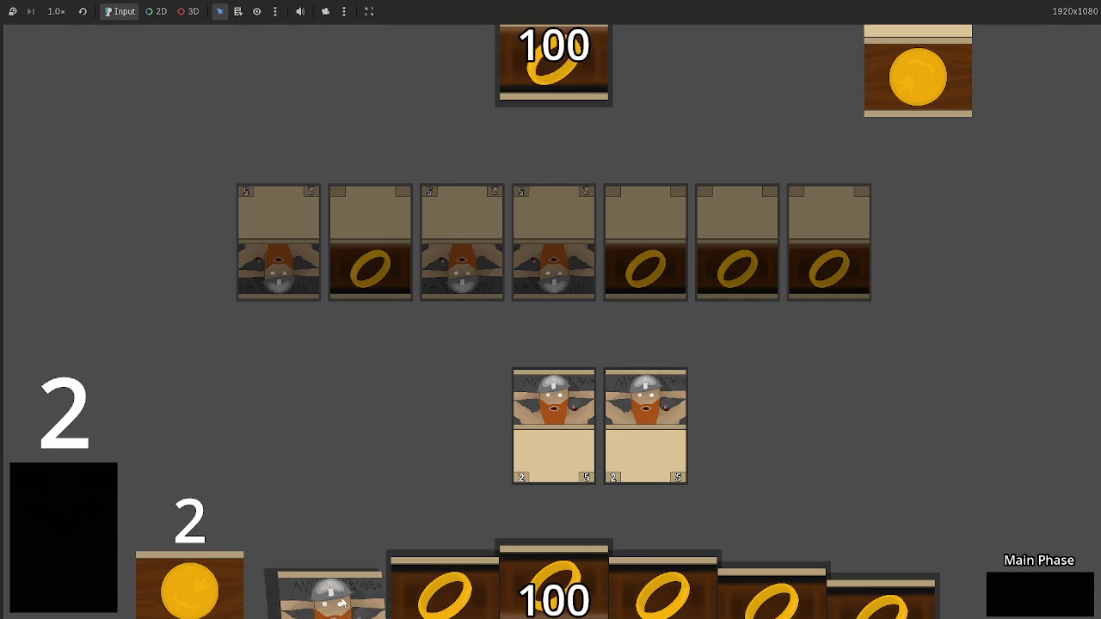
click(1035, 608)
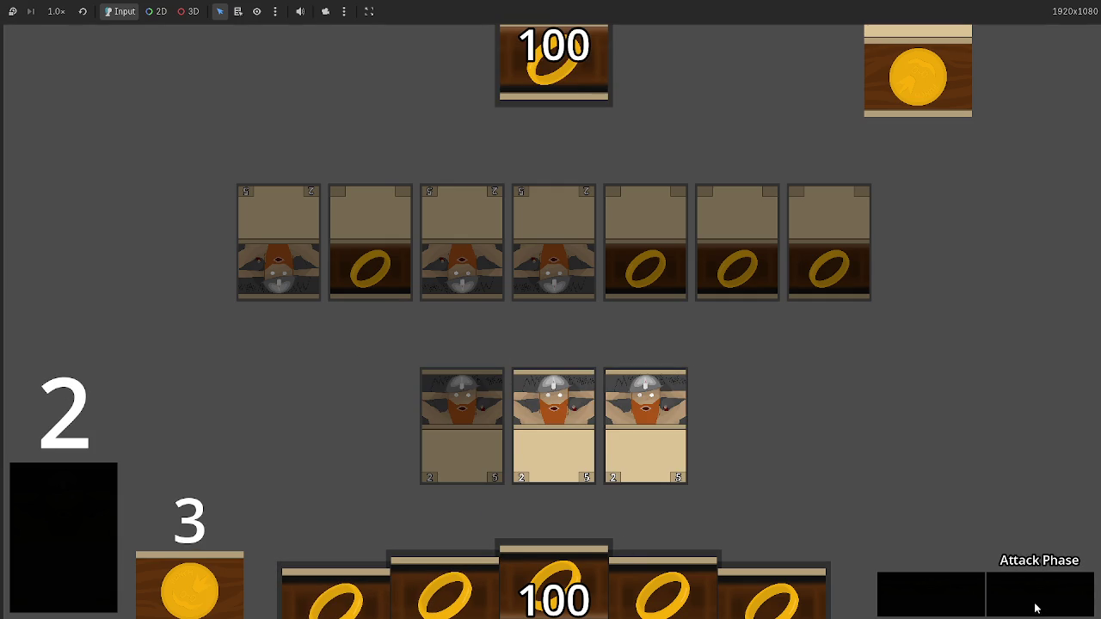
click(955, 597)
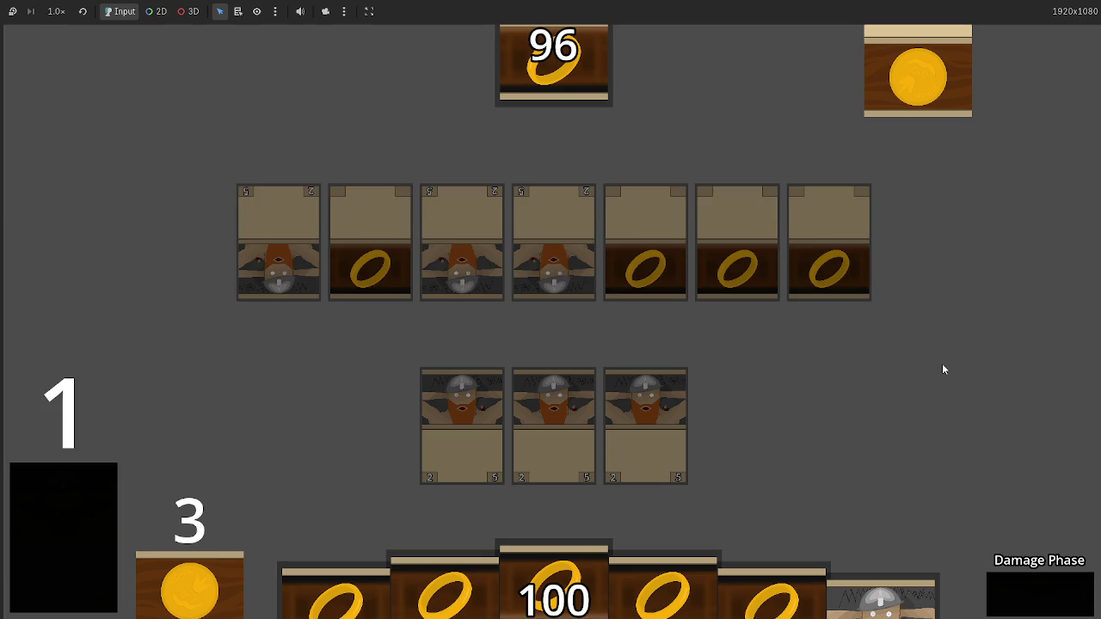
key(F8)
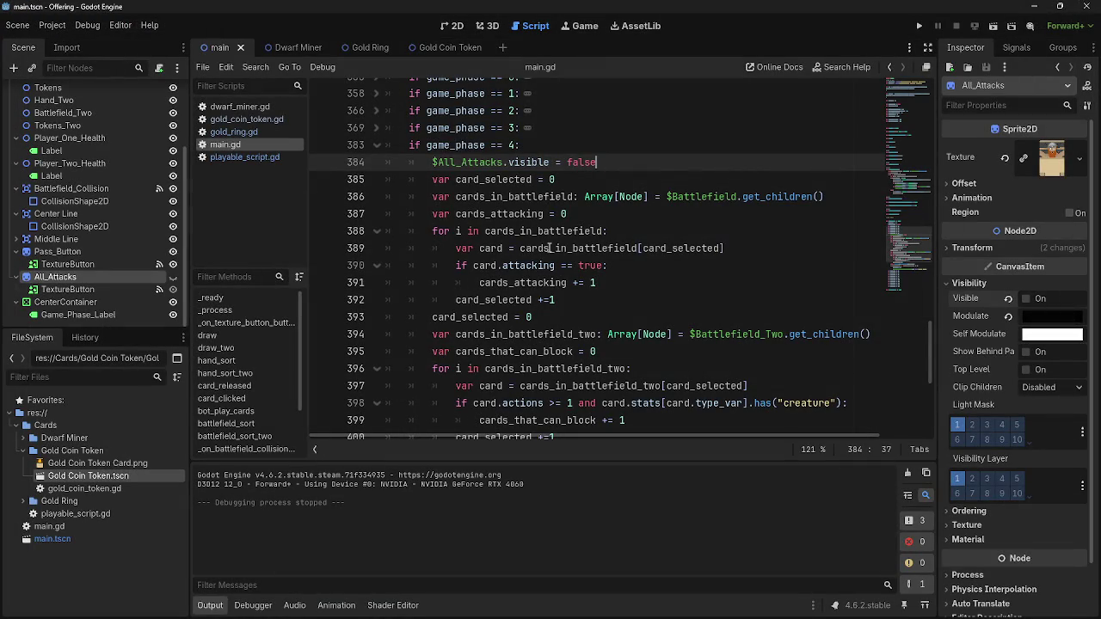
Fold the phase 4 block and unfold the phase 3 block
scroll(548, 248, down, 3)
scroll(795, 349, up, 3)
scroll(794, 349, up, 1)
scroll(871, 339, down, 3)
scroll(625, 298, up, 4)
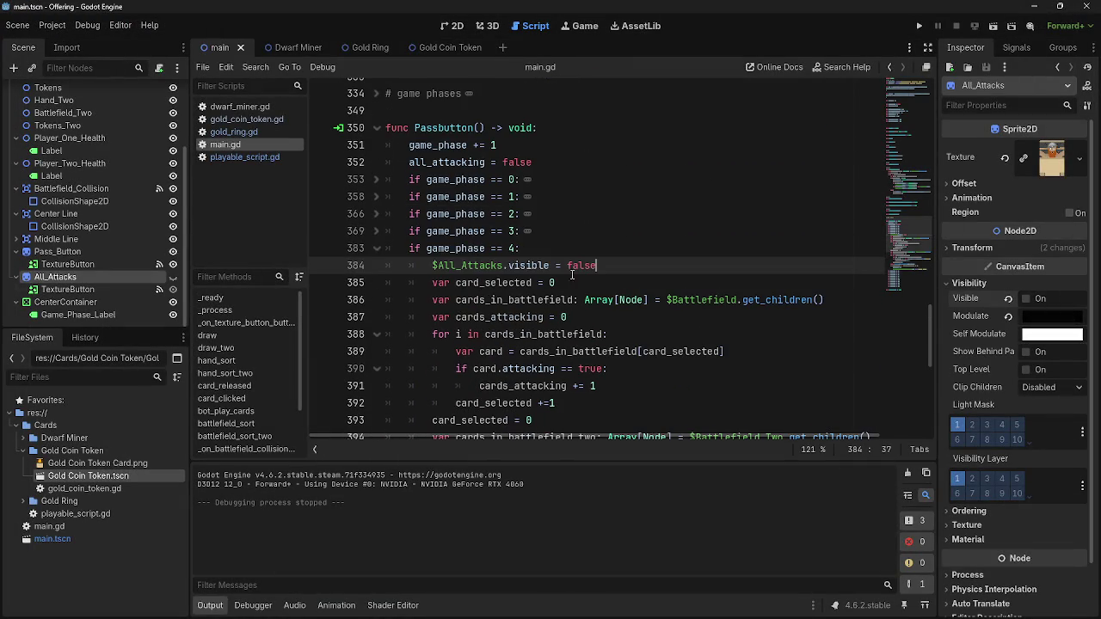
click(375, 247)
click(376, 231)
Move '$All_Attacks.visible = true' below the Attack Phase label line and delete the leftover empty line
drag(599, 247, 410, 248)
scroll(610, 360, down, 2)
click(849, 351)
key(Return)
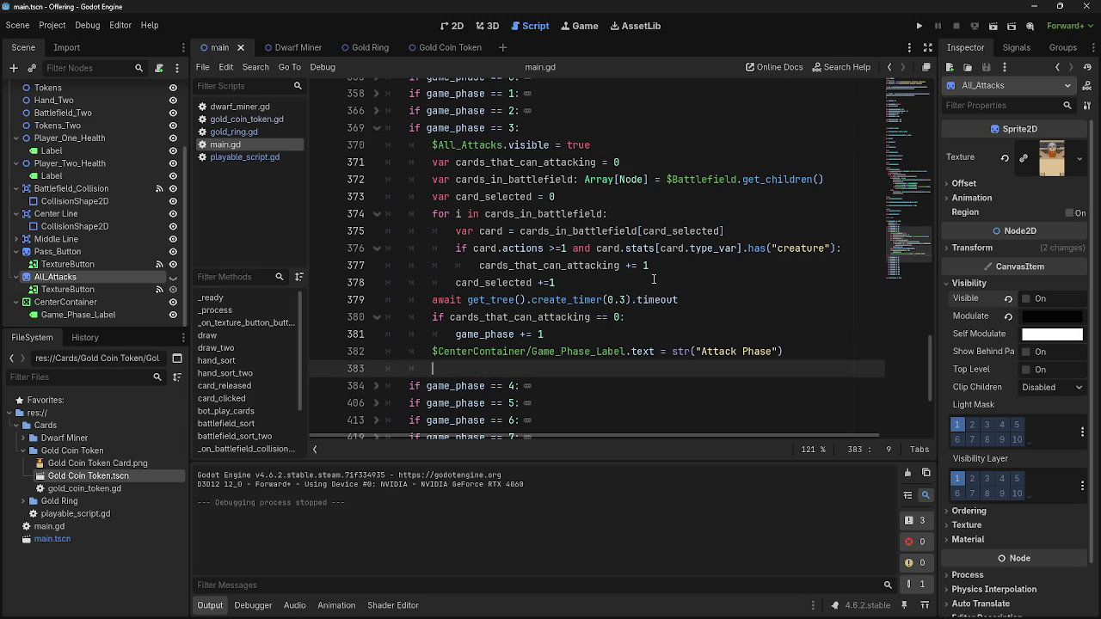
mouse_move(592, 145)
mouse_down()
mouse_move(431, 145)
mouse_move(463, 368)
mouse_up()
click(463, 146)
key(BackSpace)
key(BackSpace)
key(BackSpace)
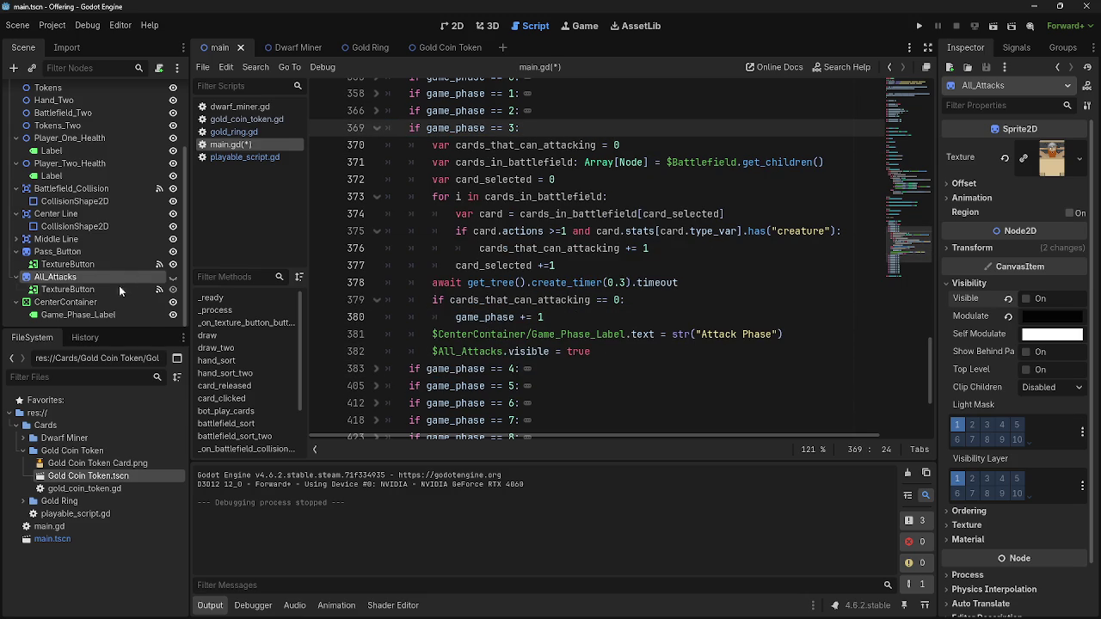
Add a Label child under All_Attacks and set its text to 'All Attacks'
click(13, 67)
key(Return)
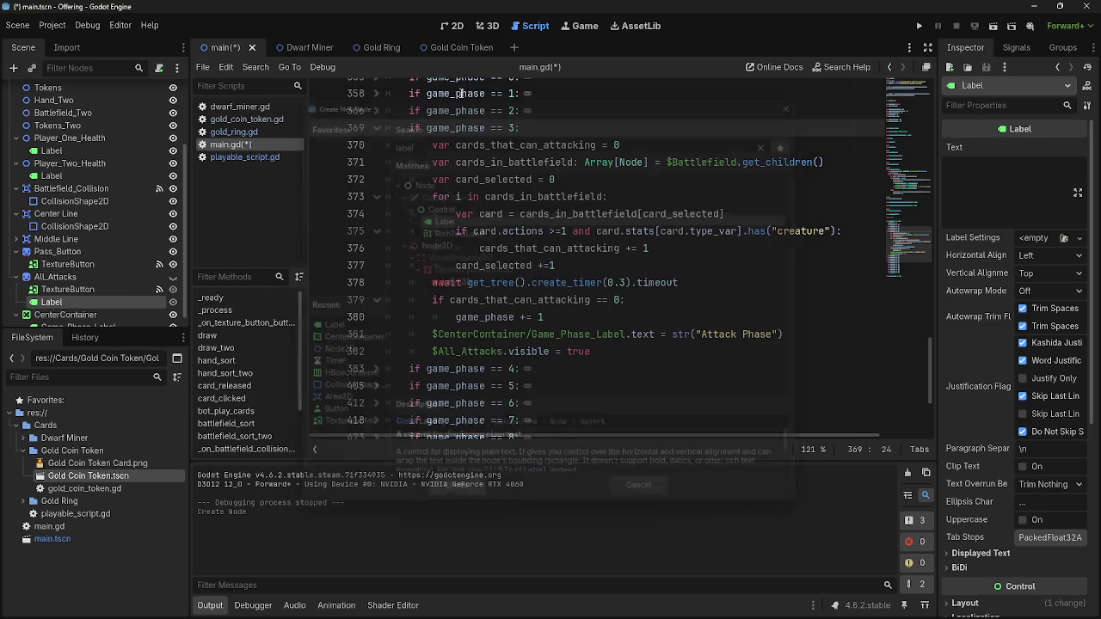
click(456, 26)
scroll(497, 343, down, 10)
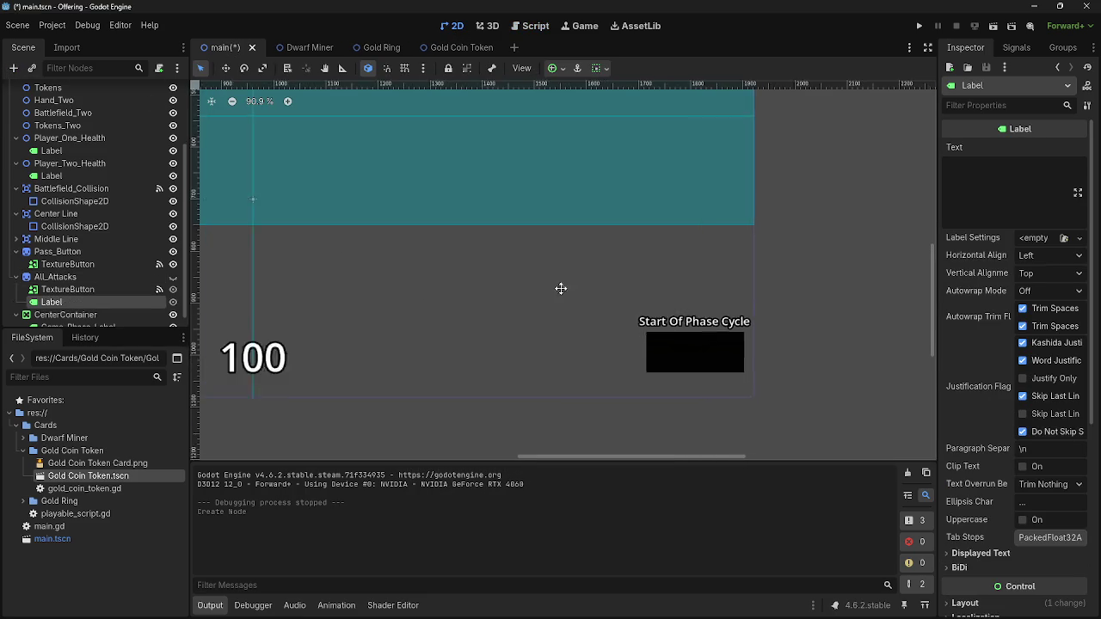
click(965, 178)
text(All Attacks)
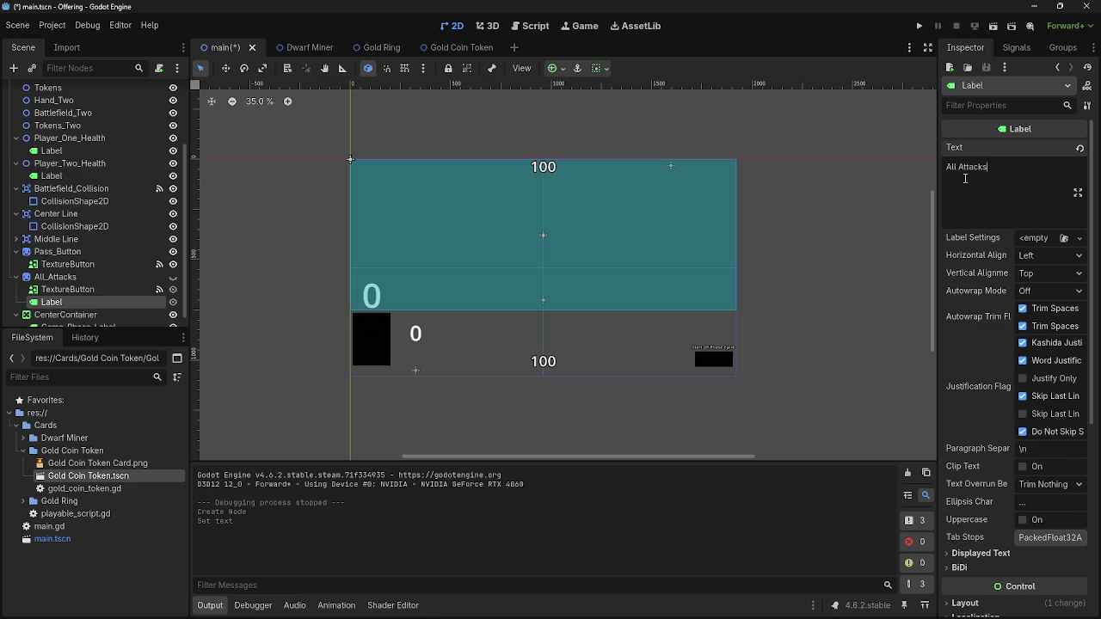
scroll(520, 231, up, 2)
scroll(631, 242, down, 3)
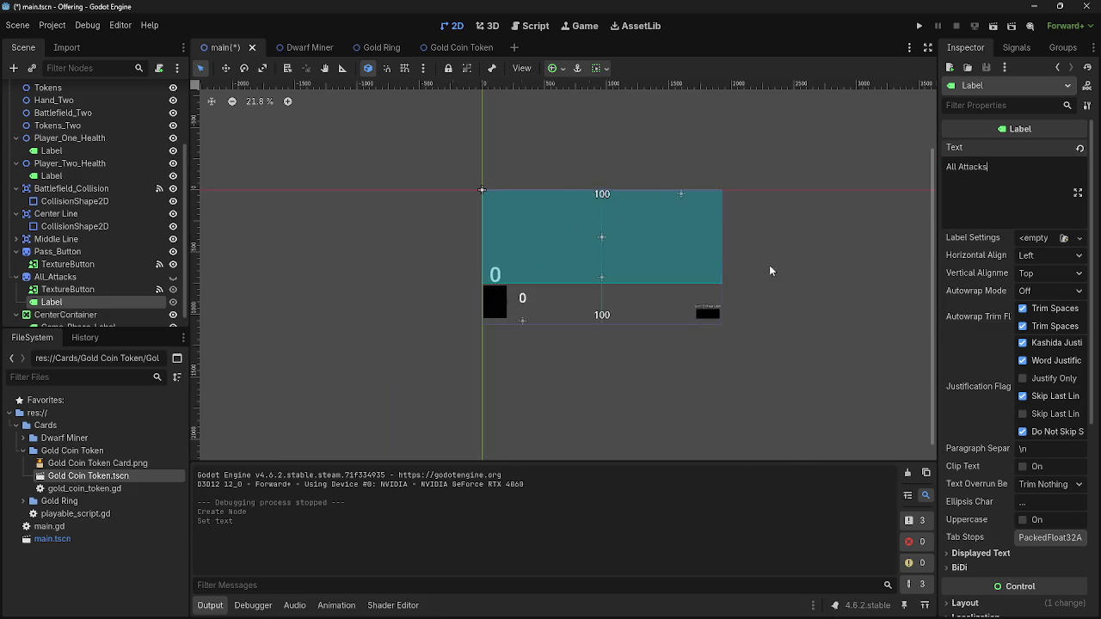
scroll(484, 332, up, 2)
scroll(556, 320, up, 6)
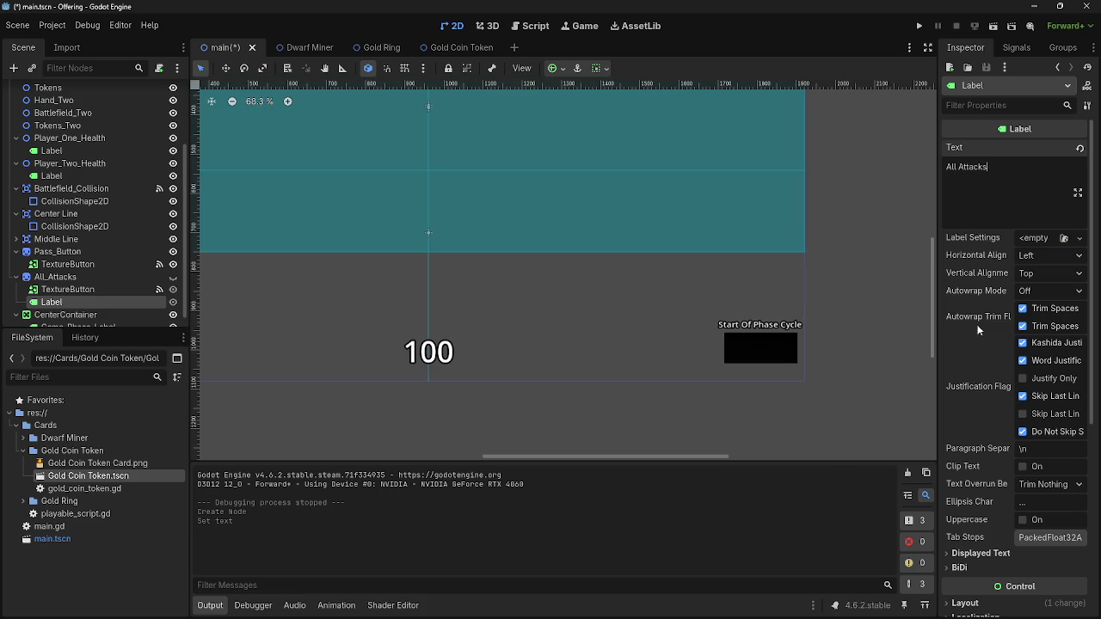
scroll(1012, 330, down, 4)
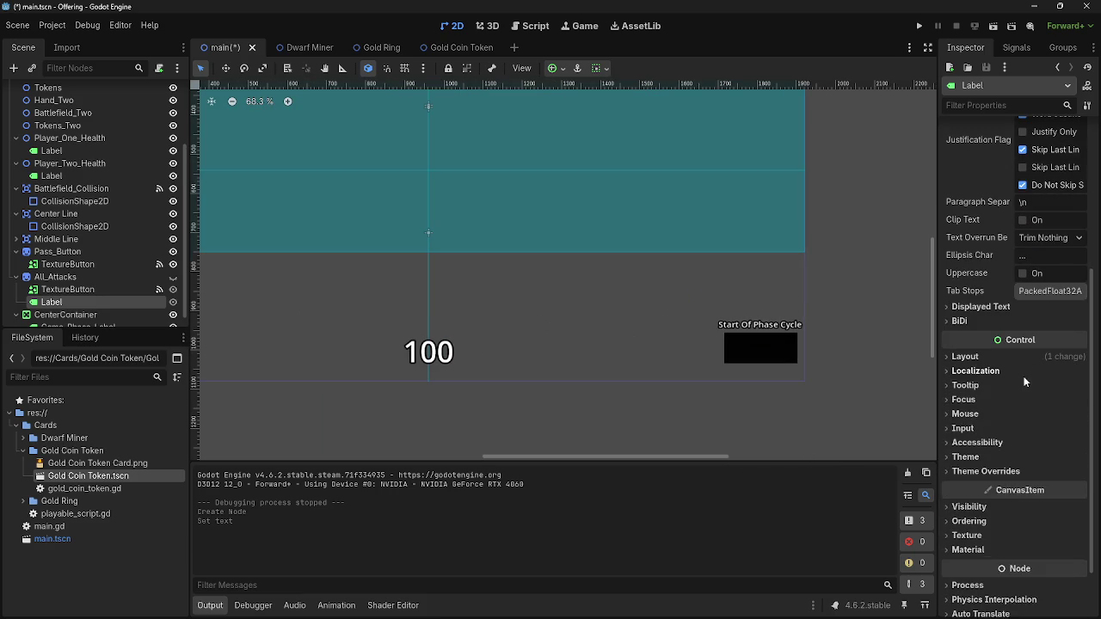
Make All_Attacks visible in the editor and enlarge the label's box up and left
click(1022, 355)
scroll(1023, 355, down, 1)
click(965, 294)
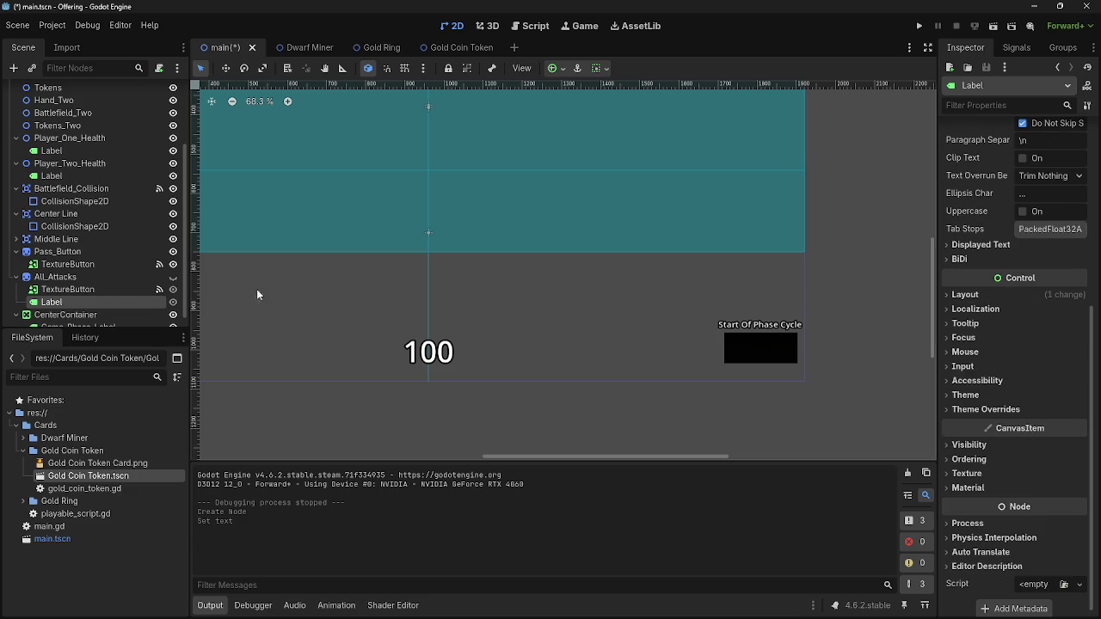
click(173, 277)
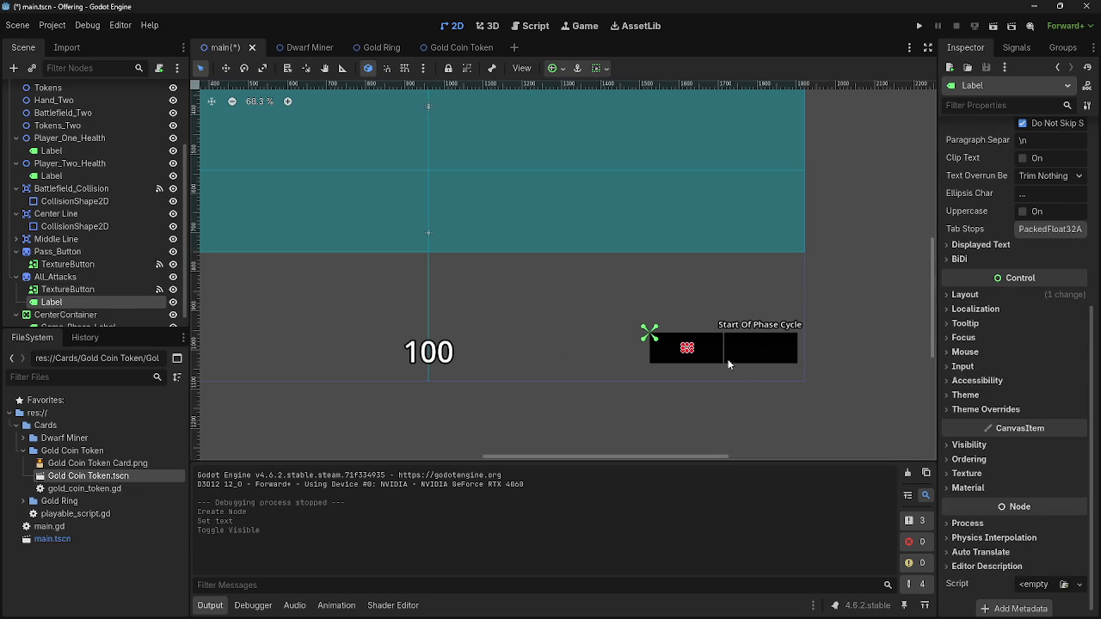
scroll(733, 365, up, 10)
mouse_move(616, 289)
mouse_down()
mouse_move(507, 241)
mouse_move(443, 153)
mouse_move(338, 91)
mouse_move(319, 96)
mouse_up()
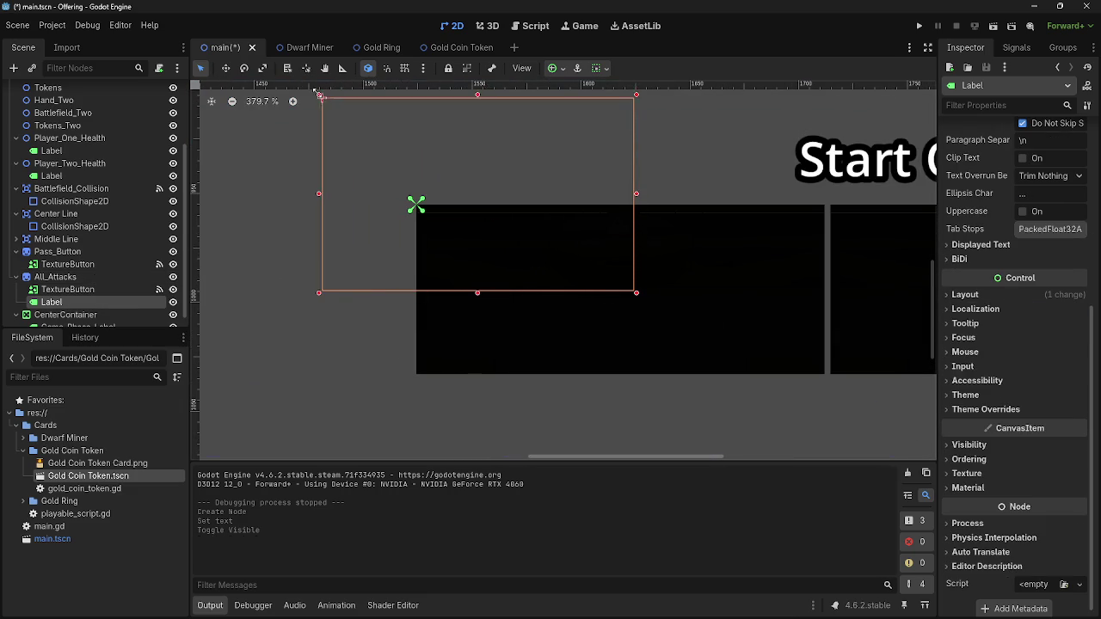
scroll(666, 456, down, 7)
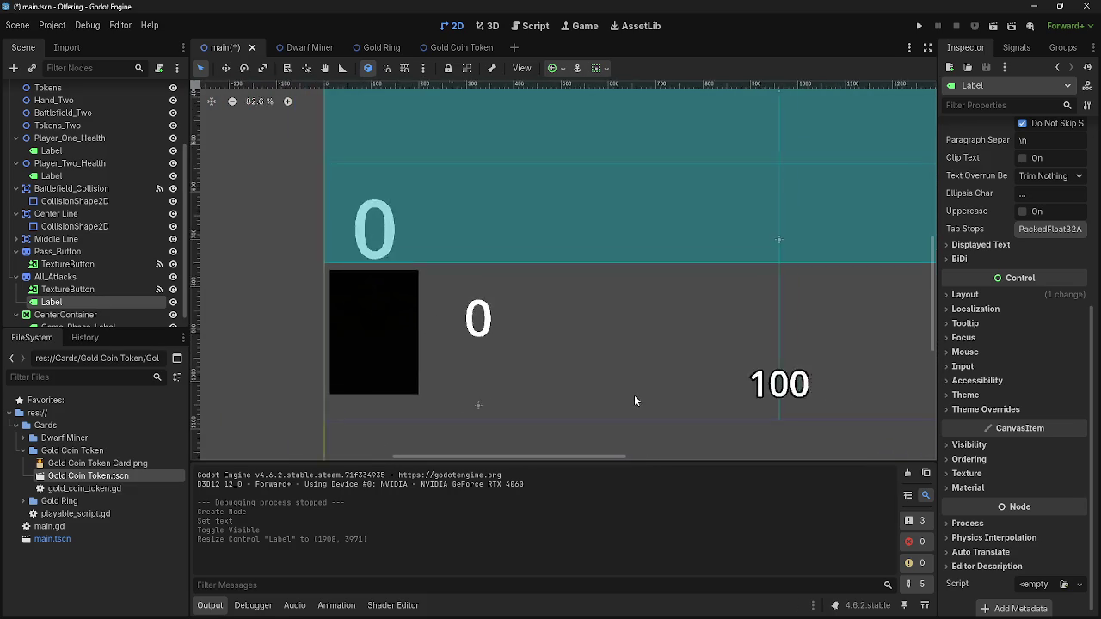
scroll(717, 356, right, 5)
scroll(786, 363, up, 1)
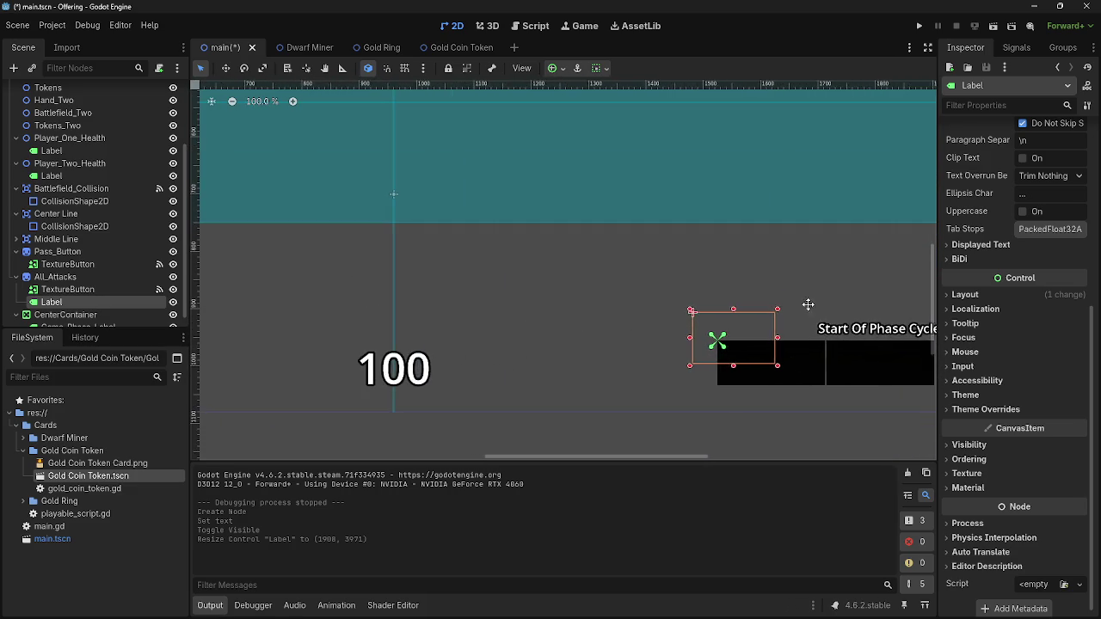
scroll(817, 311, right, 2)
Move the 'All Attacks' label up so it sits above the button
click(1025, 294)
click(1025, 294)
scroll(1025, 334, up, 3)
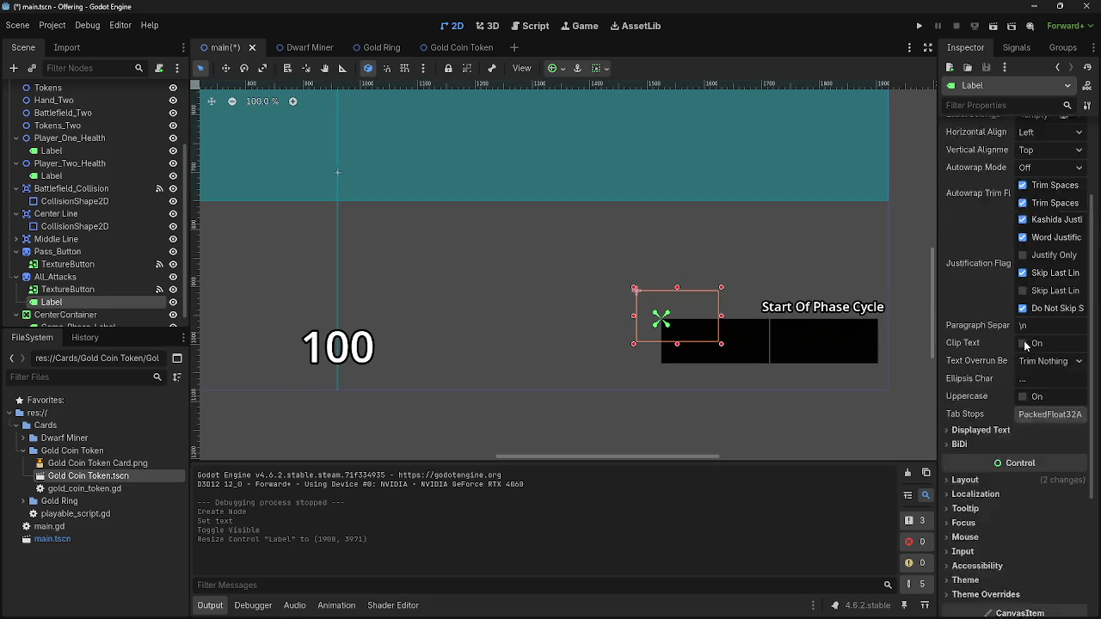
scroll(1025, 334, up, 3)
scroll(723, 322, up, 10)
scroll(559, 320, up, 5)
scroll(591, 320, down, 5)
drag(625, 281, 617, 205)
click(792, 255)
click(611, 251)
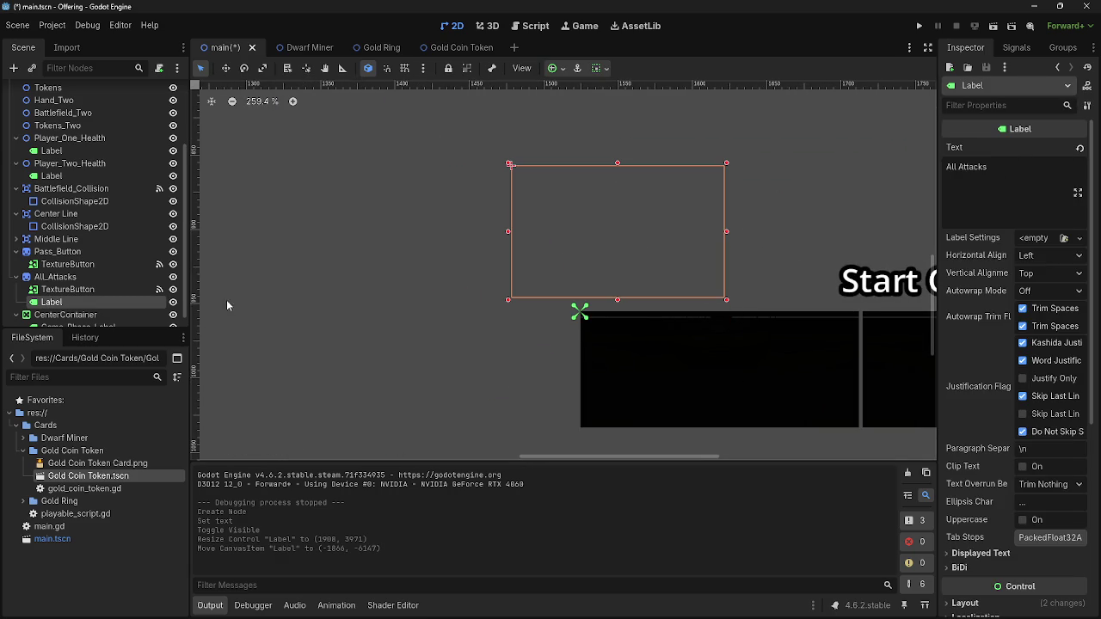
right_click(124, 303)
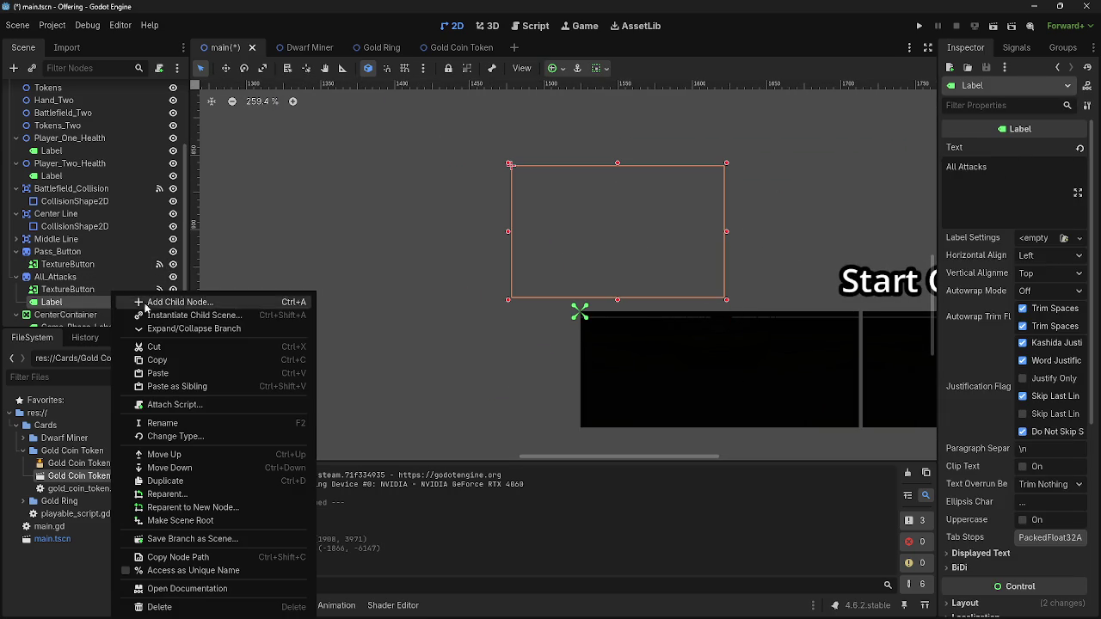
Cut the 'All Attacks' Label from All_Attacks and hide All_Attacks with its eye icon
click(183, 346)
click(173, 277)
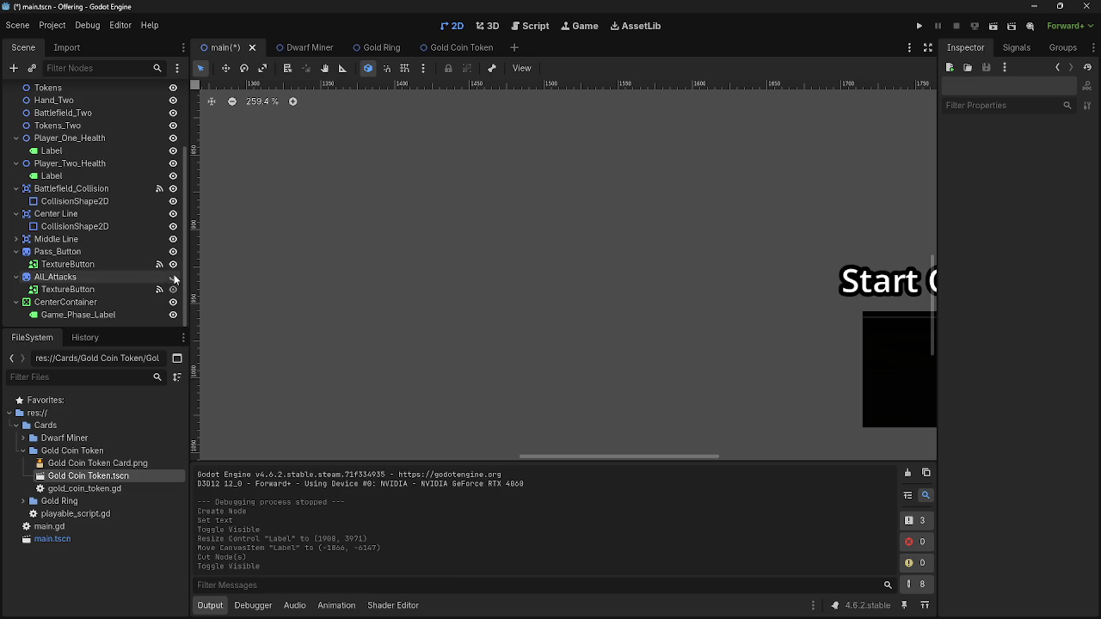
scroll(427, 305, down, 6)
drag(418, 304, 545, 329)
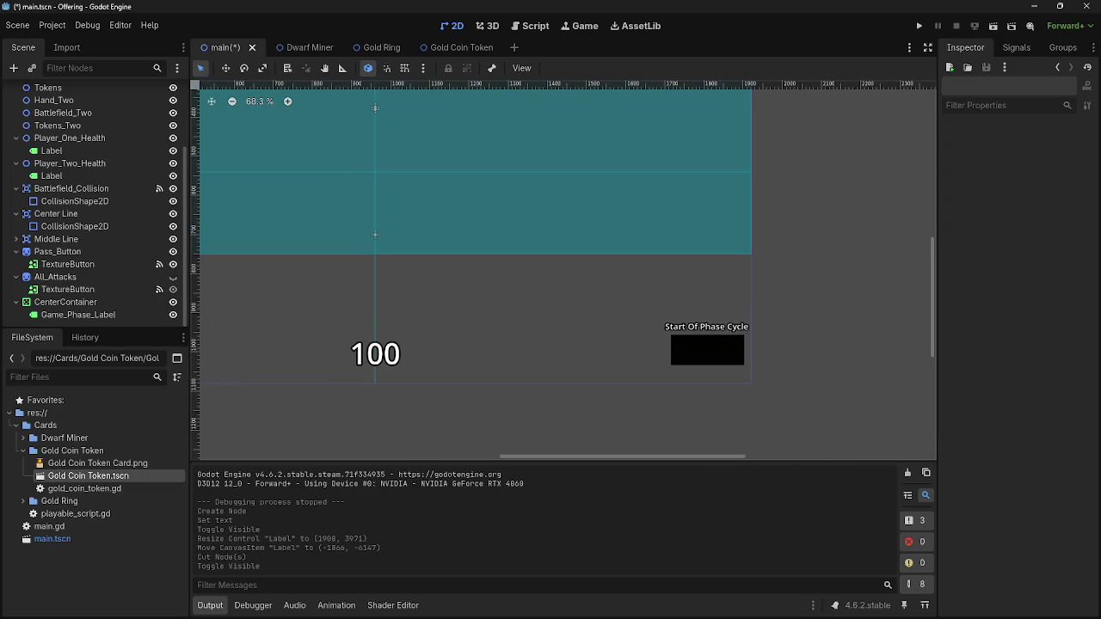
mouse_move(691, 610)
scroll(705, 223, down, 5)
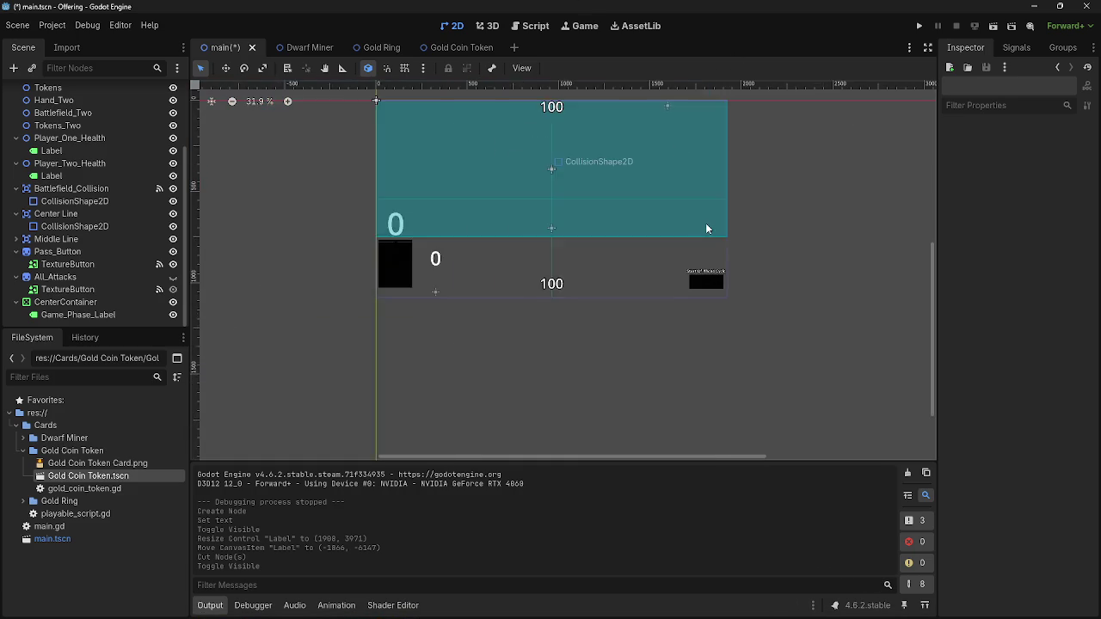
scroll(705, 223, up, 3)
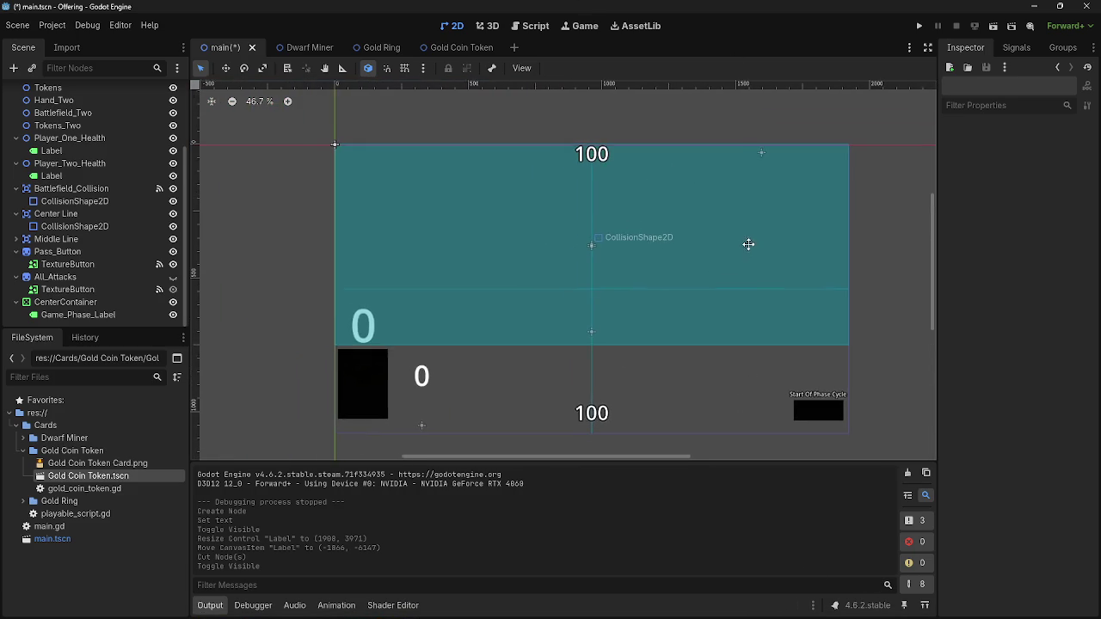
drag(735, 223, 723, 230)
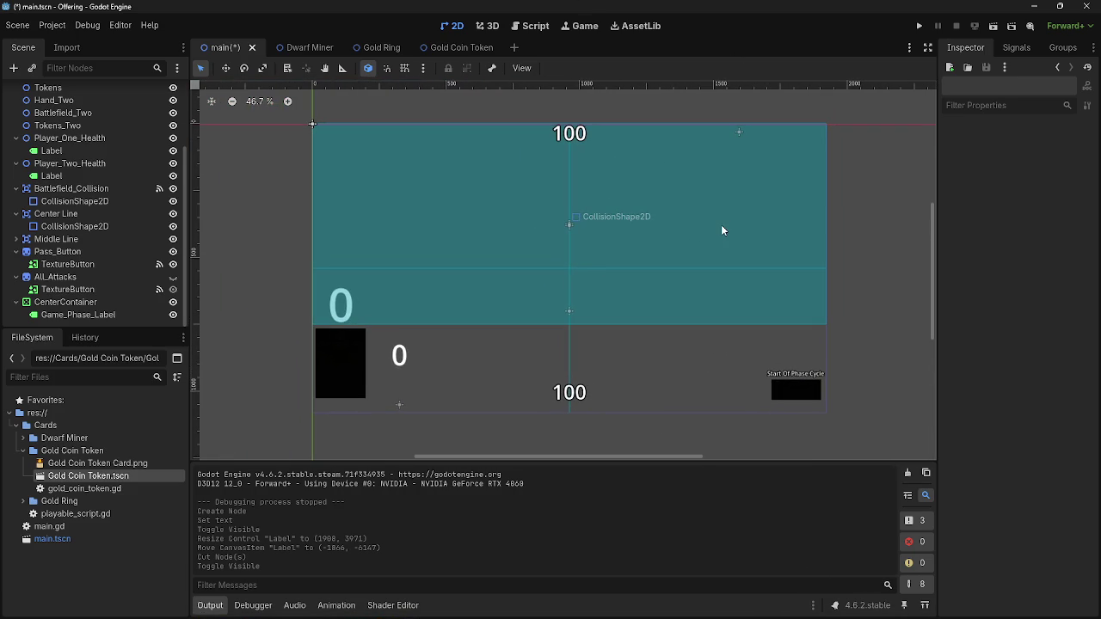